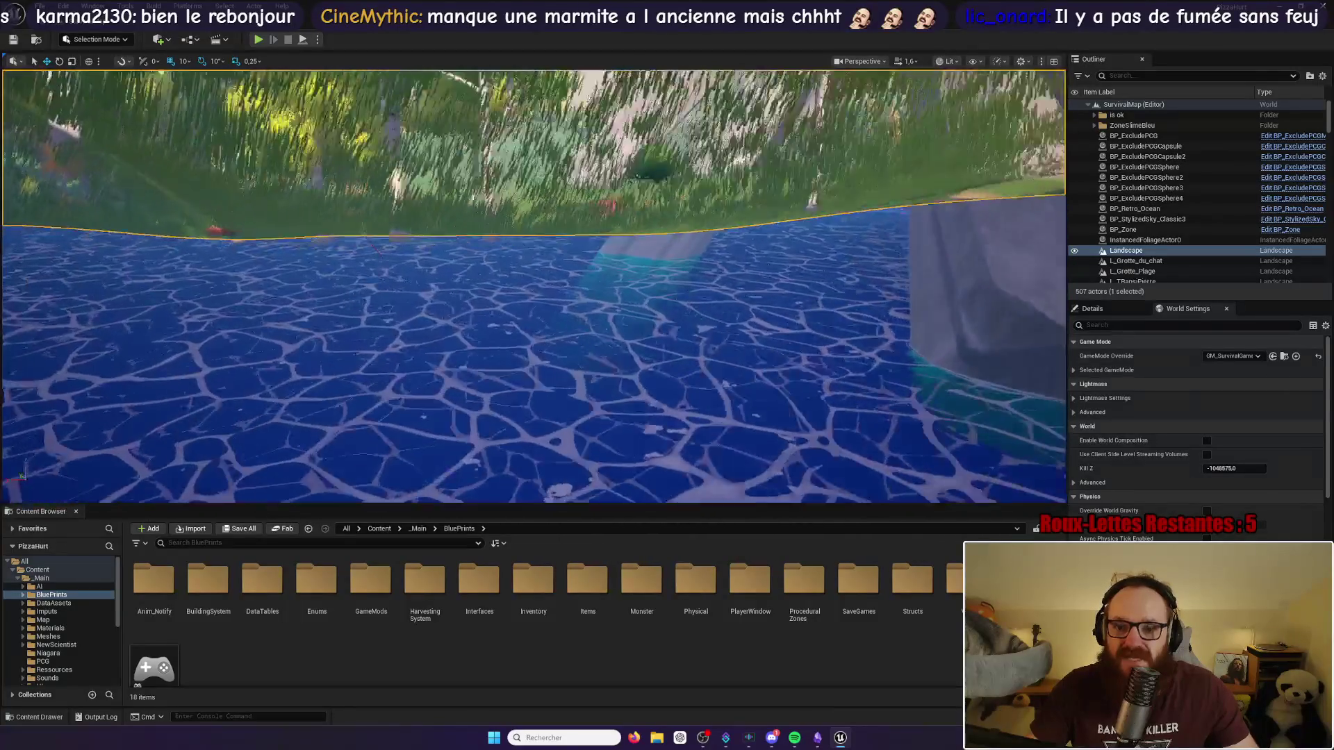
# Step: Fly the editor camera forward toward the concrete pillars in SurvivalMap
pyautogui.press('w')
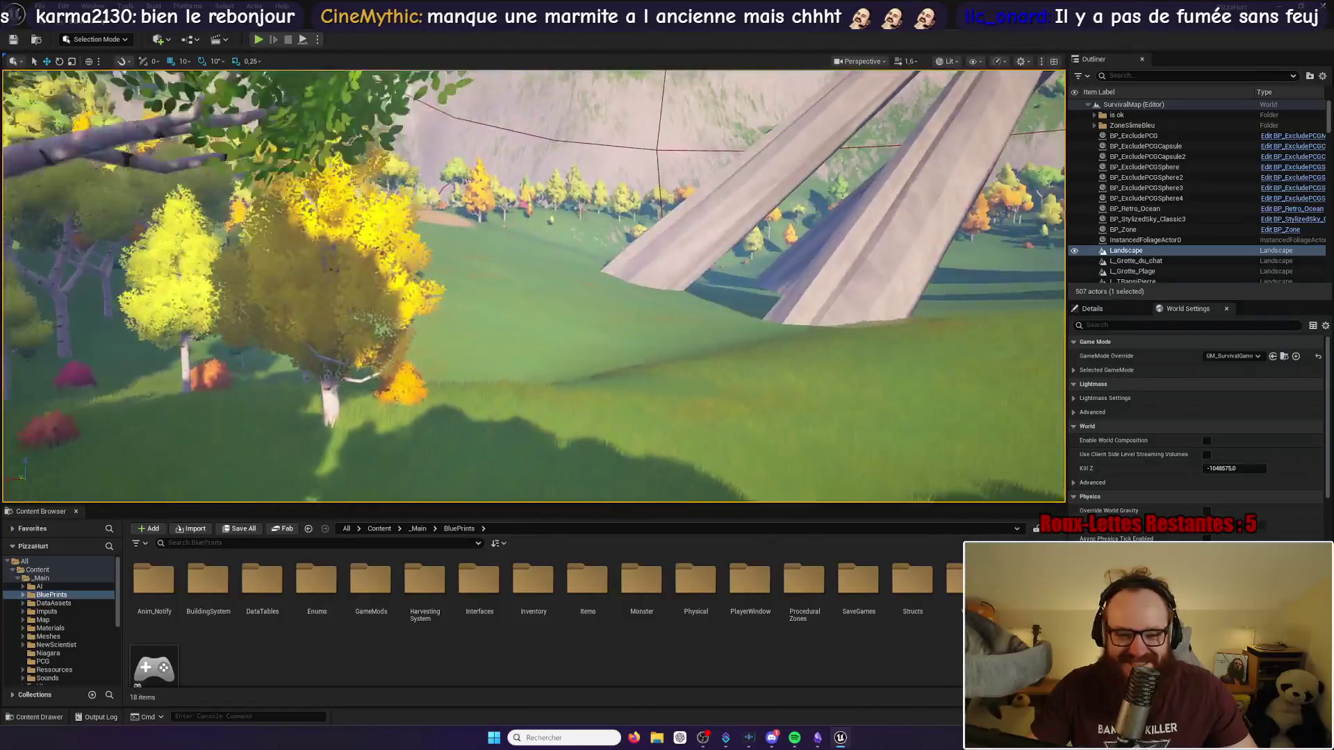
pyautogui.press('w')
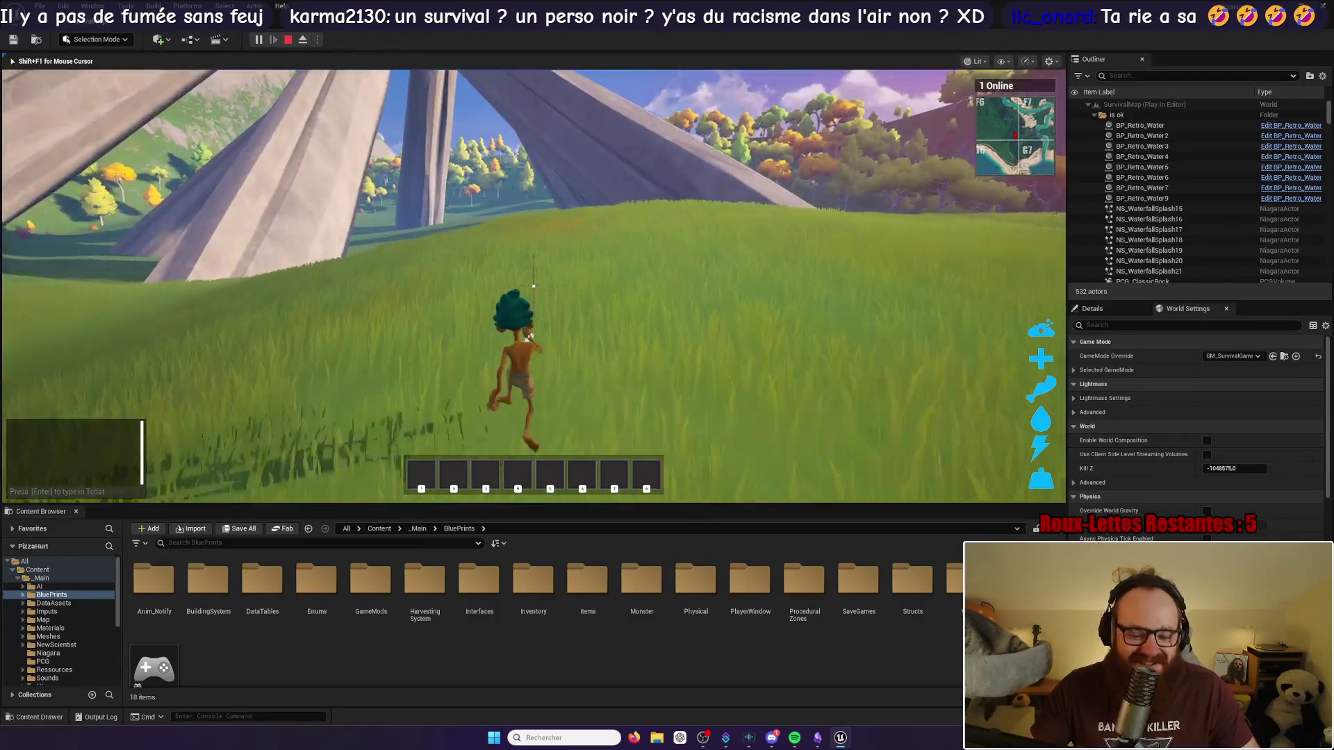
# Step: Equip the coat and boots on the character from the inventory
pyautogui.press('i')
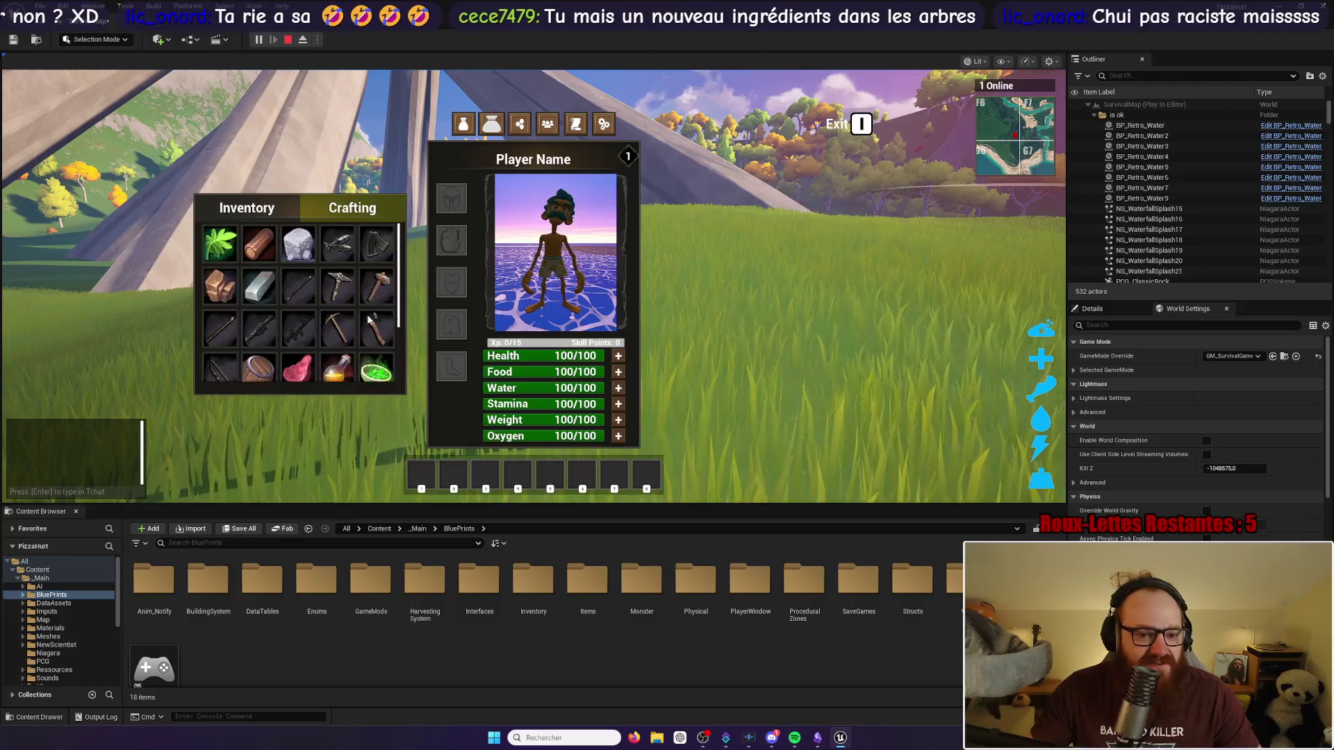
pyautogui.scroll(-3, 368, 318)
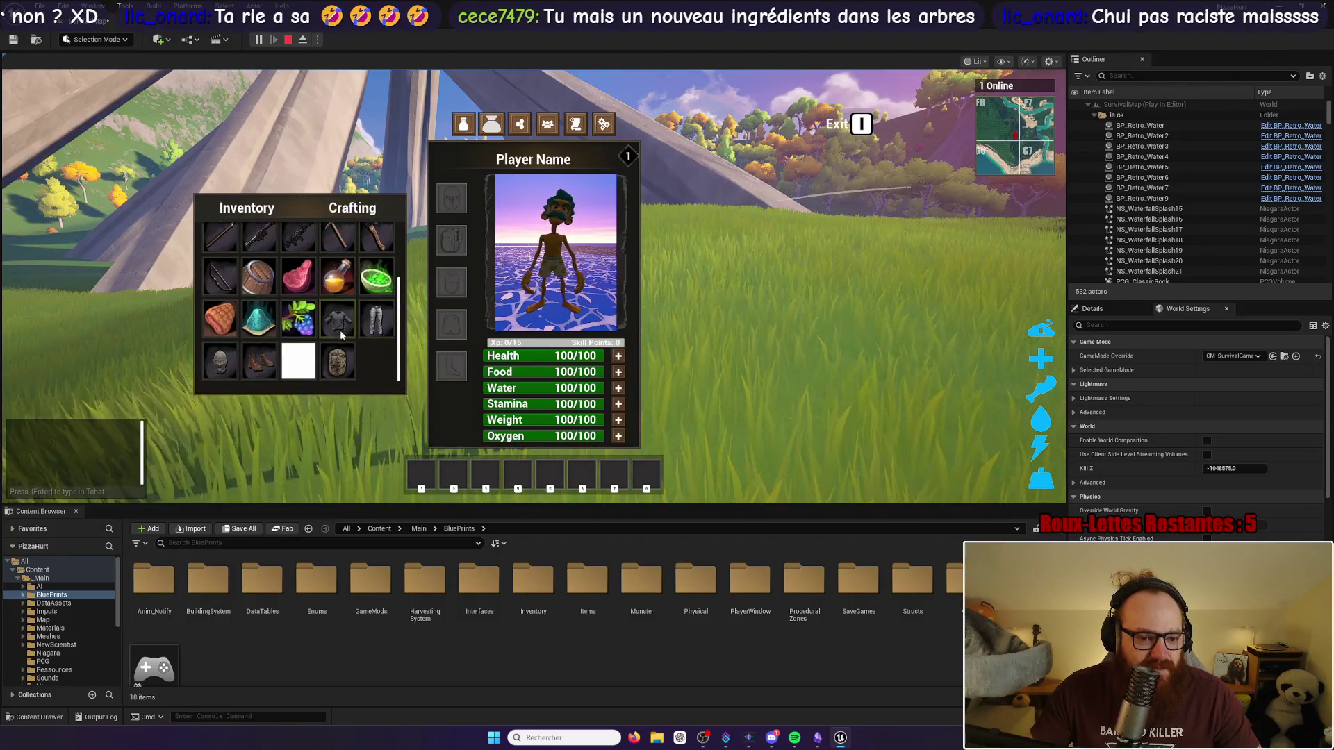
pyautogui.press('i')
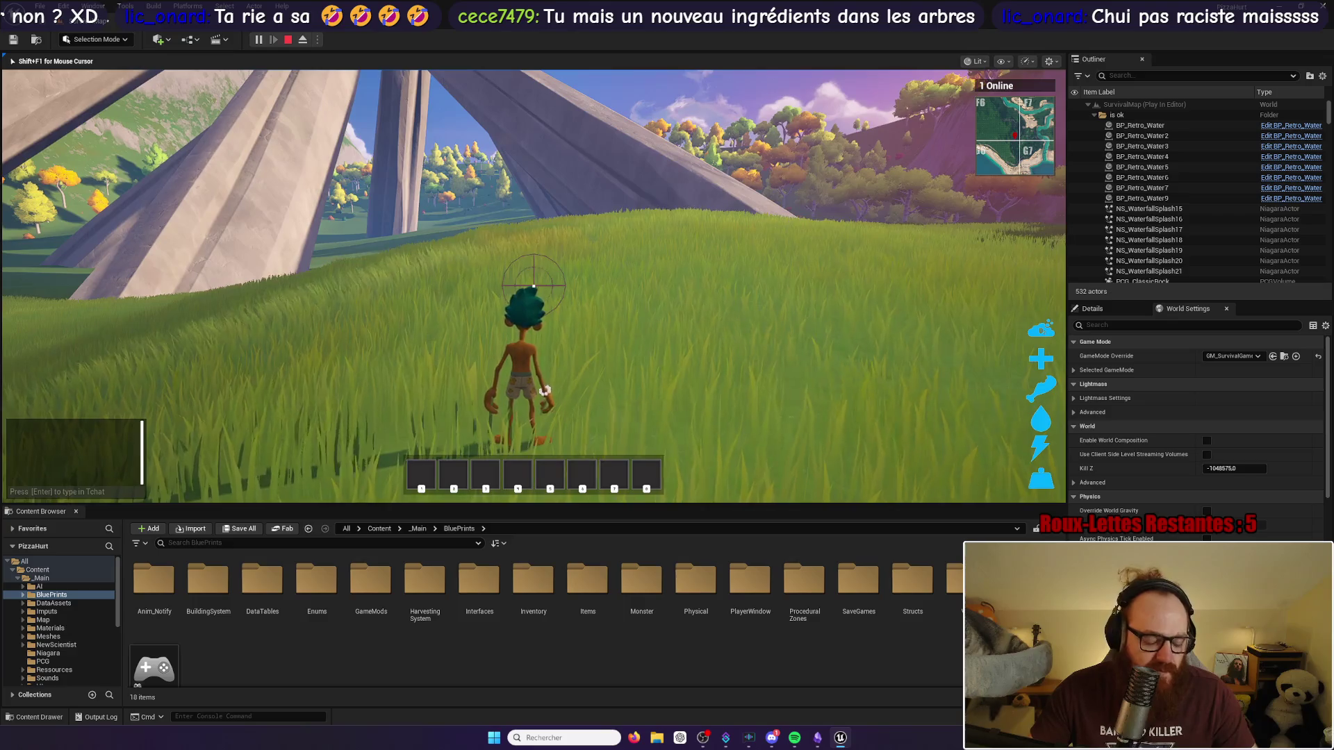
pyautogui.press('i')
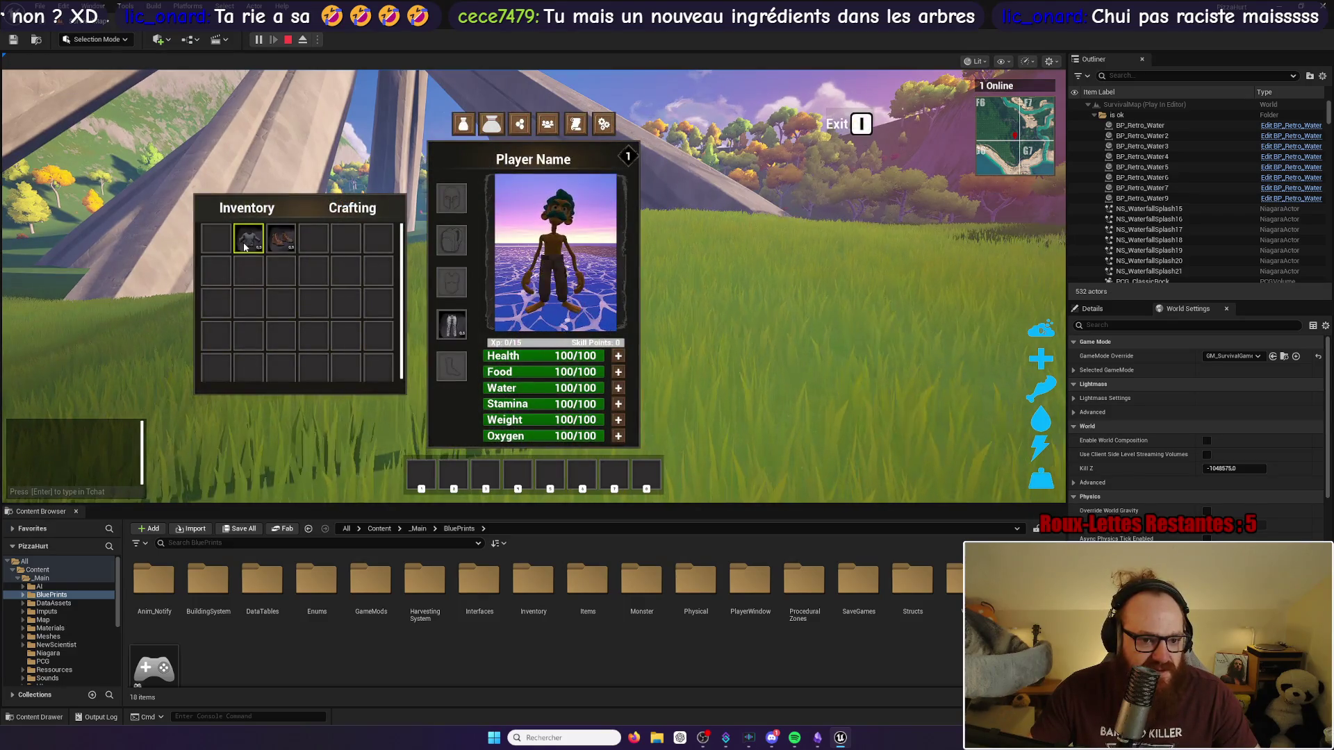
pyautogui.rightClick(246, 243)
pyautogui.rightClick(290, 246)
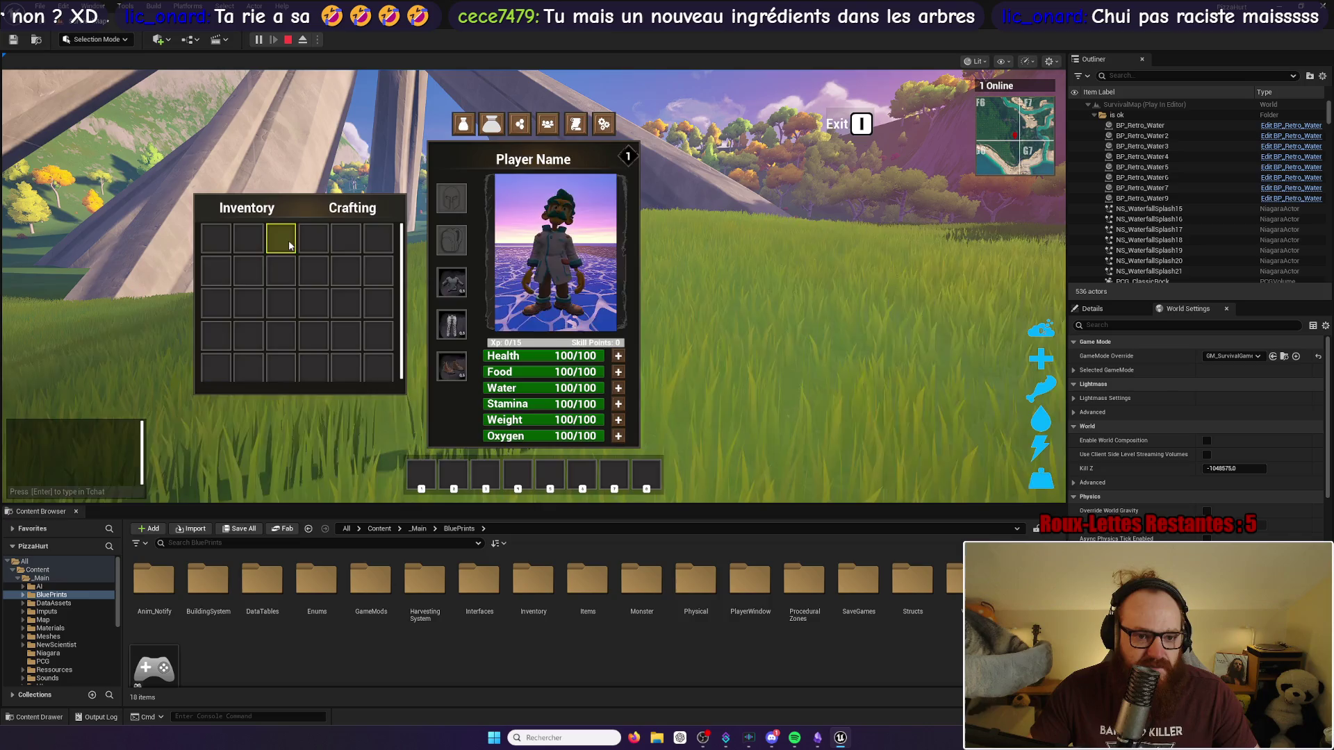
pyautogui.press('i')
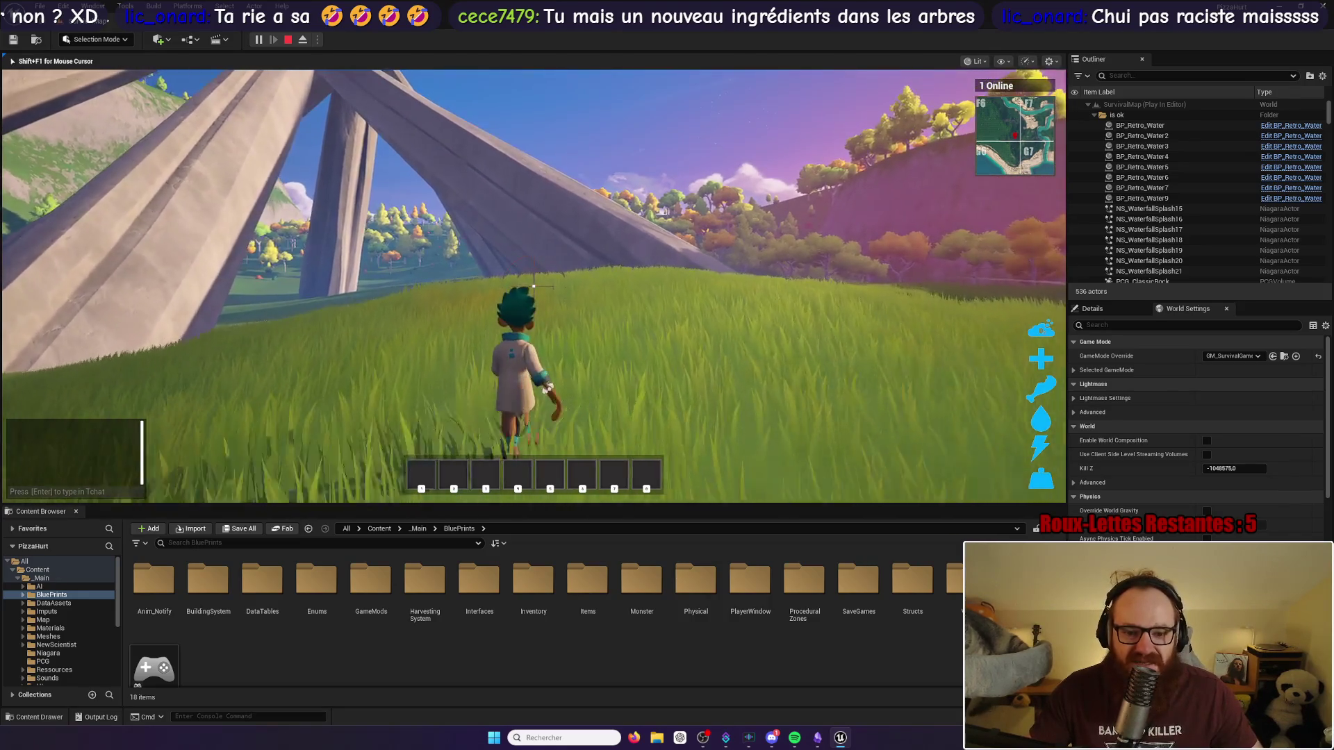
# Step: Run through the grass toward the tree-covered hills, then reopen the character panel
pyautogui.press('w')
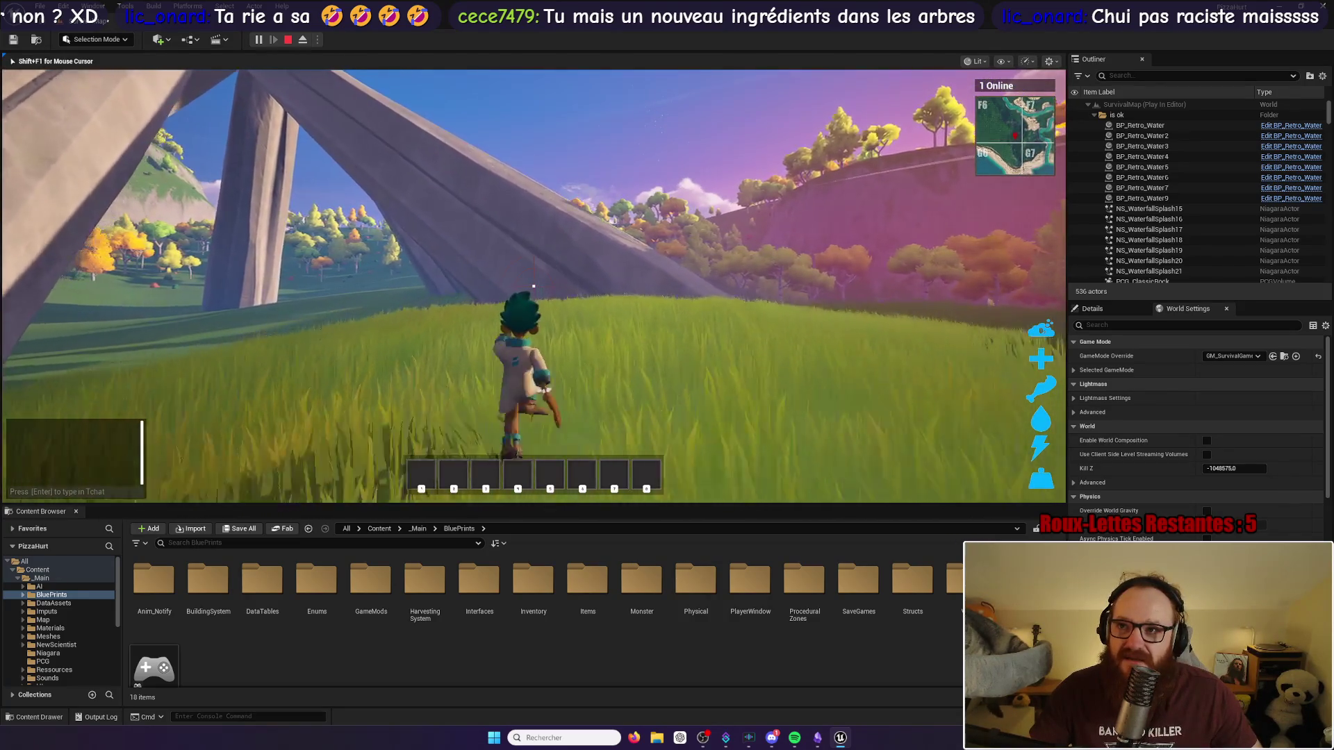
pyautogui.press('w')
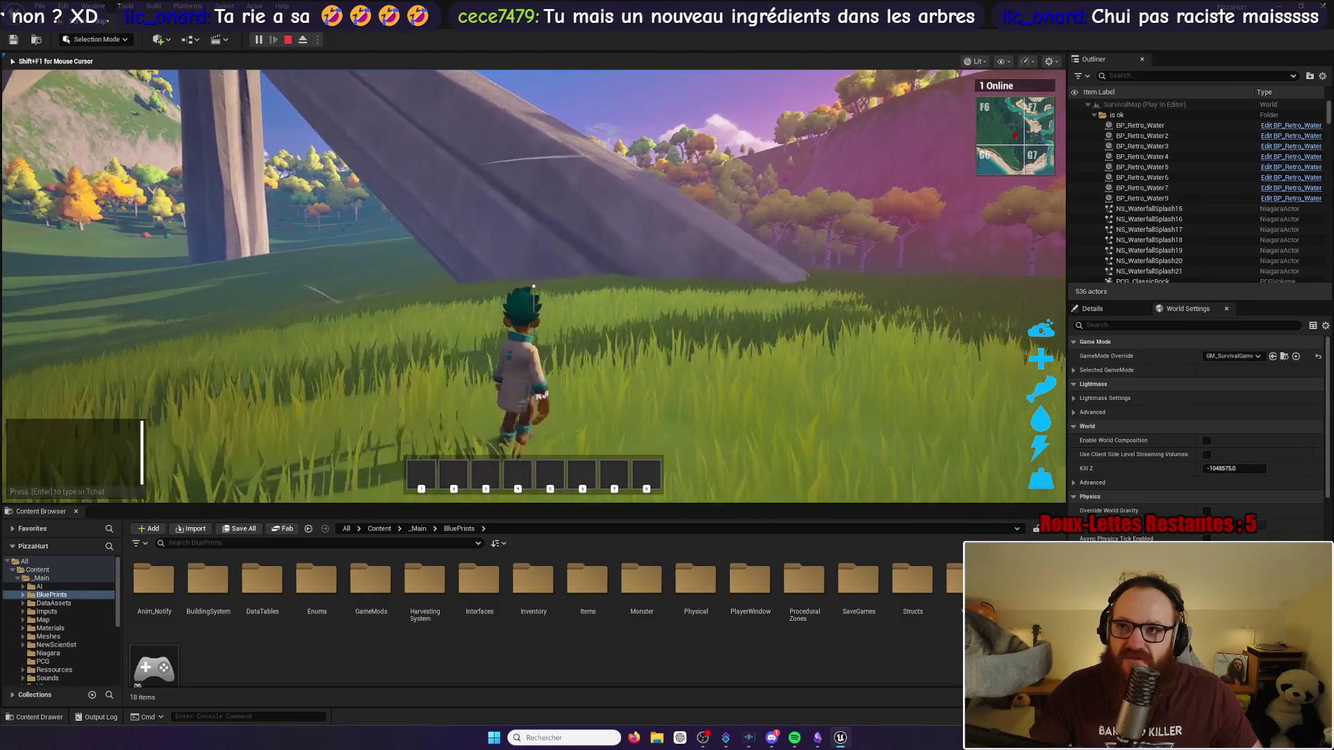
pyautogui.press('w')
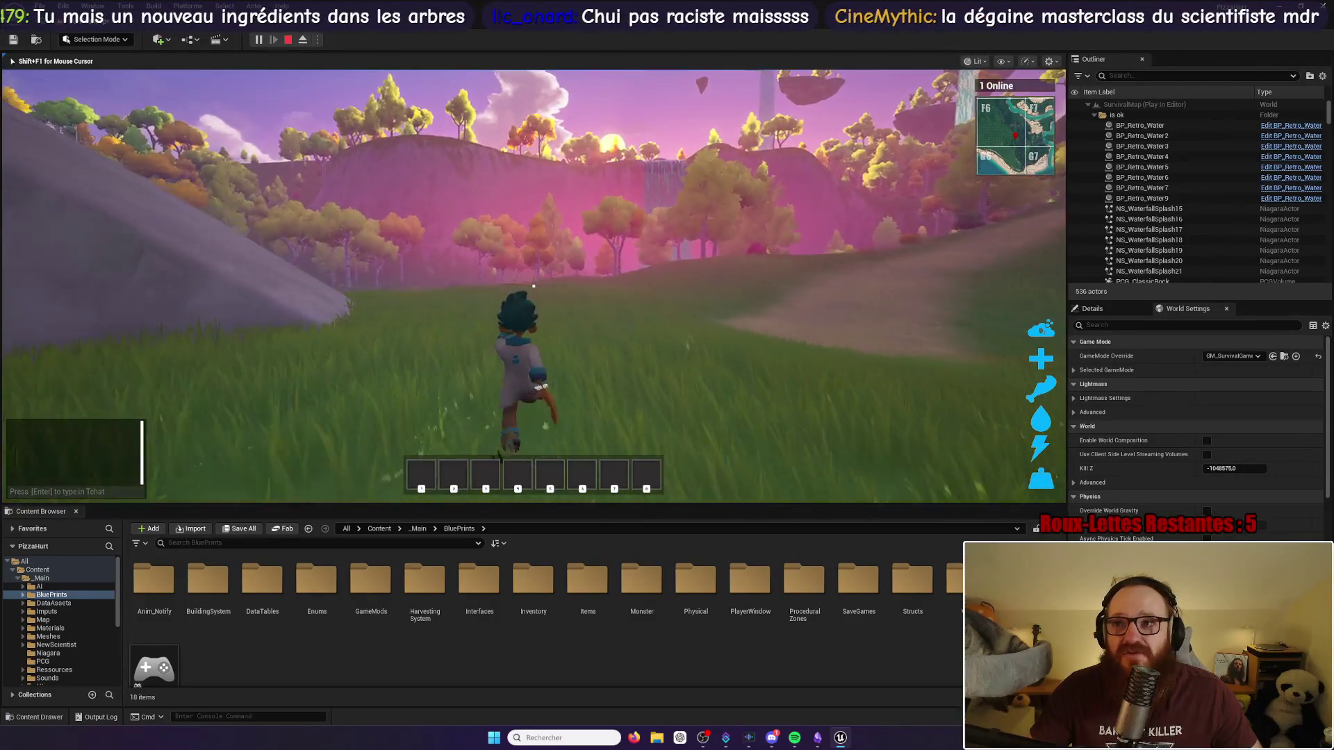
pyautogui.press('w')
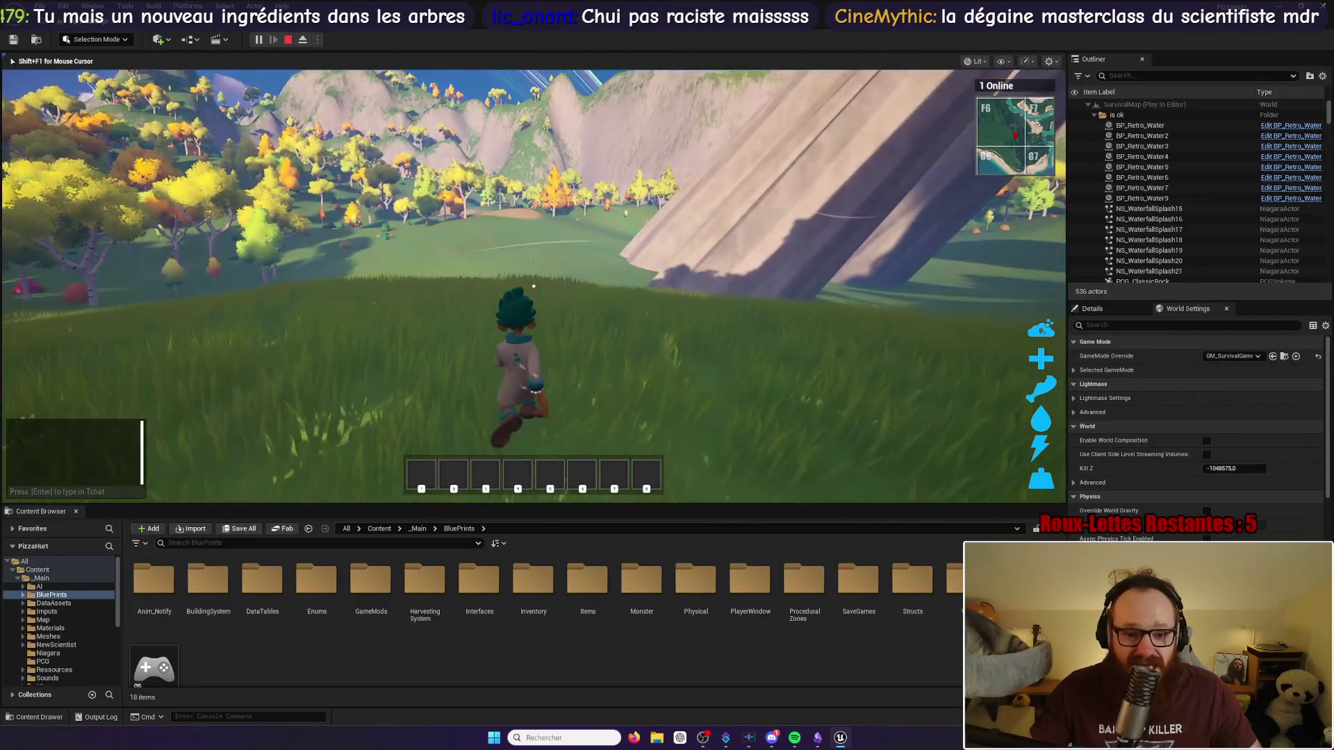
pyautogui.press('w')
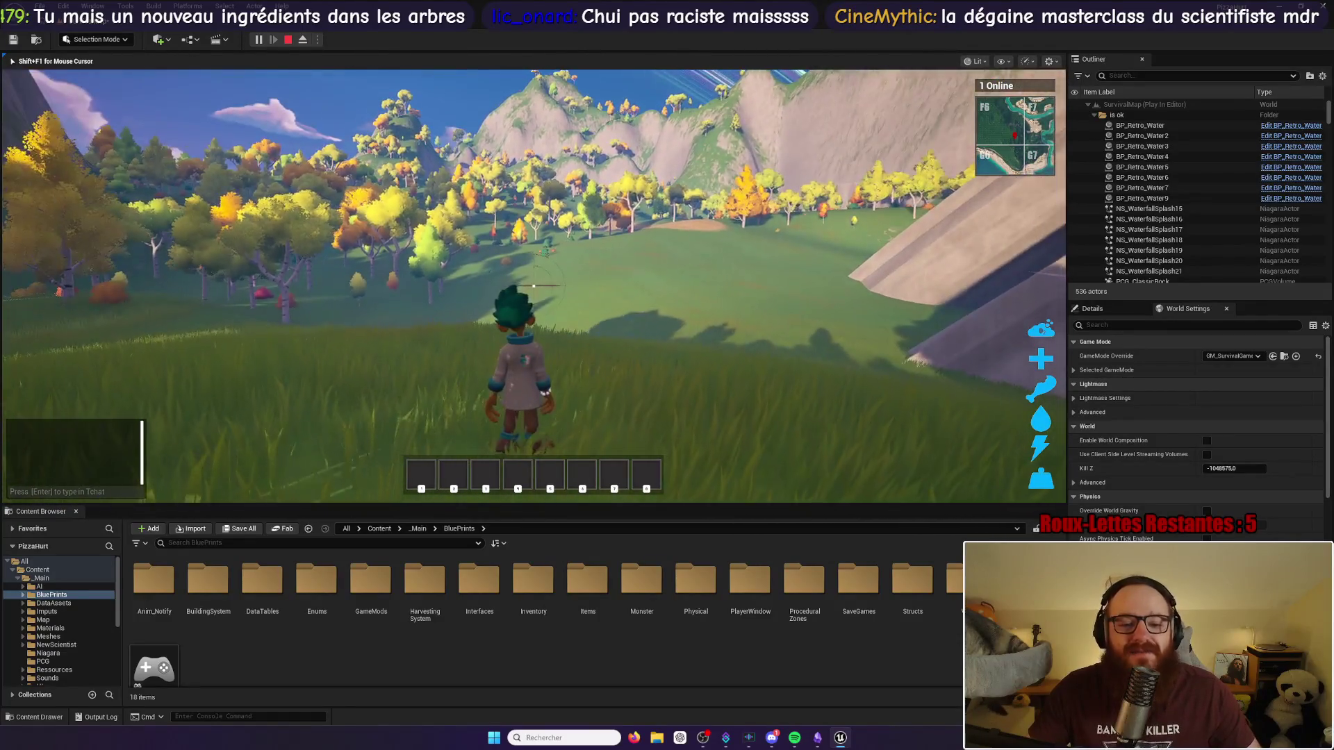
pyautogui.moveTo(533, 286)
pyautogui.press('i')
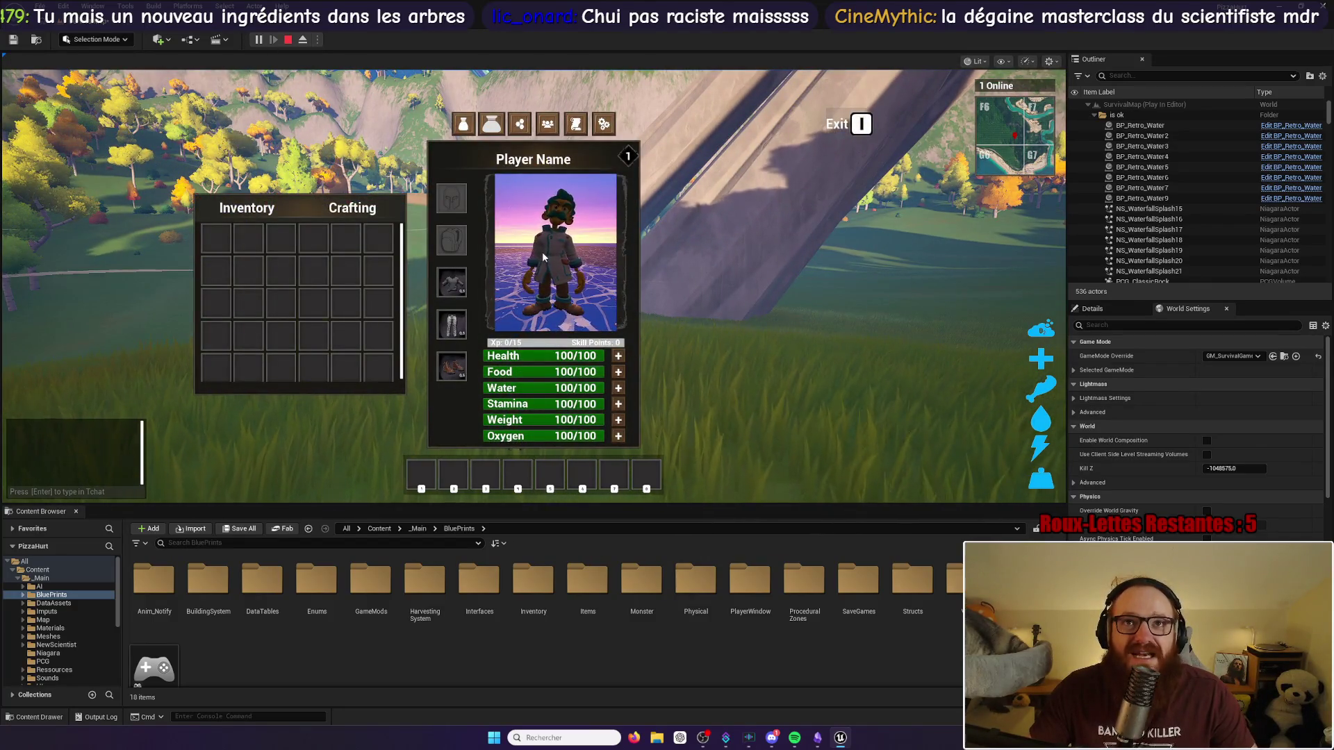
# Step: Close the panel and run across the grass toward the trees and mountain
pyautogui.press('i')
pyautogui.press('w')
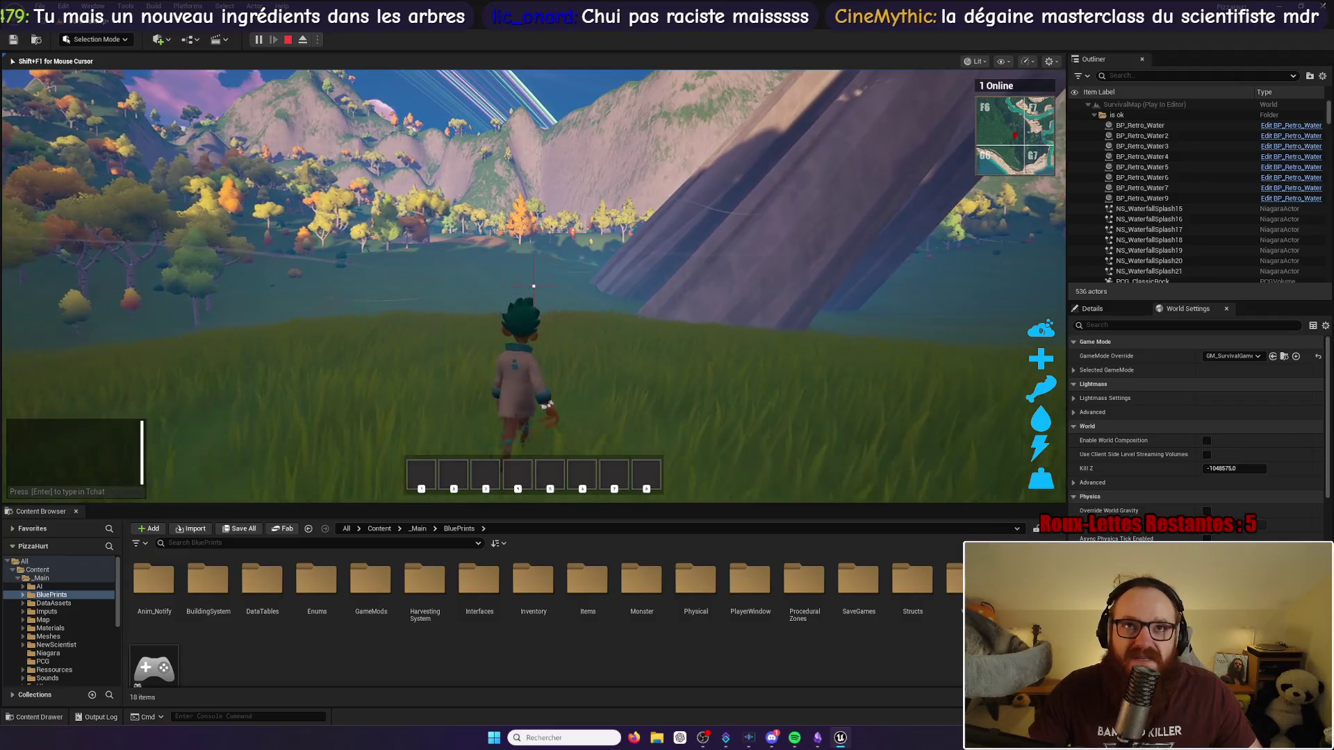
pyautogui.press('w')
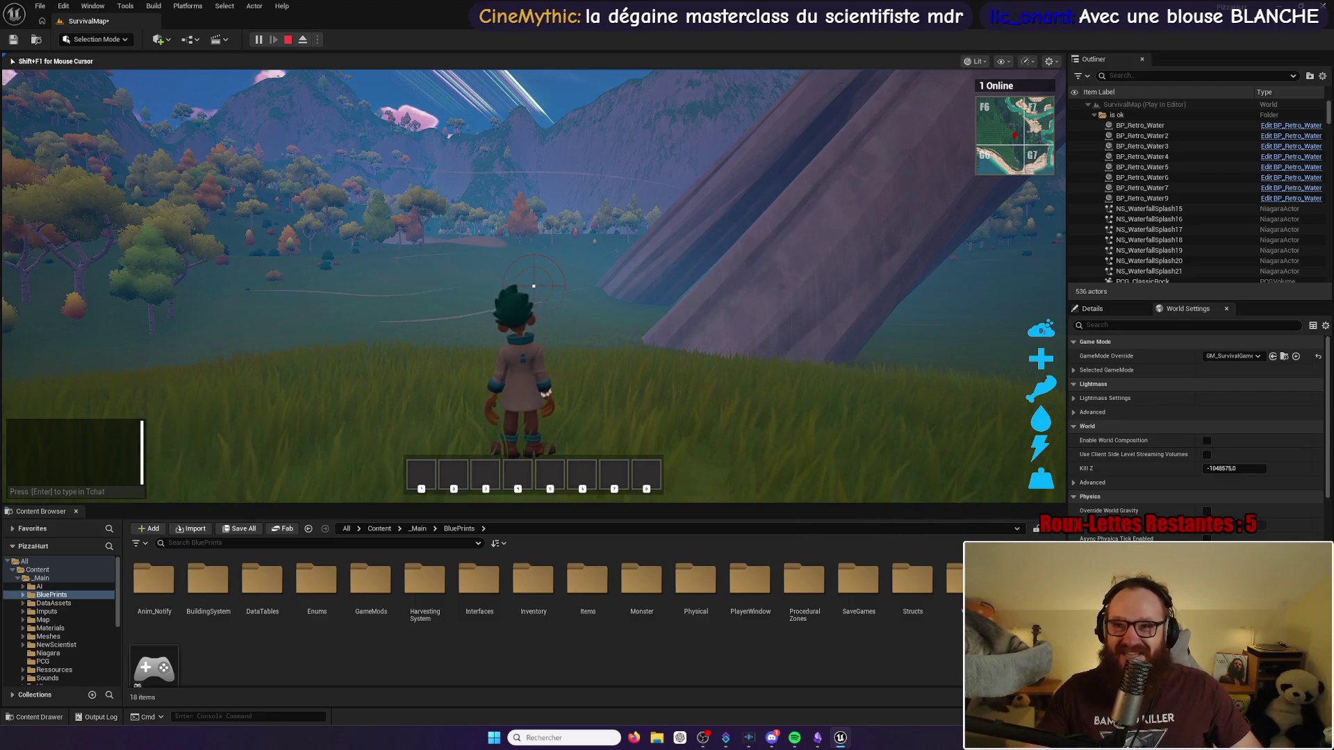
pyautogui.press('w')
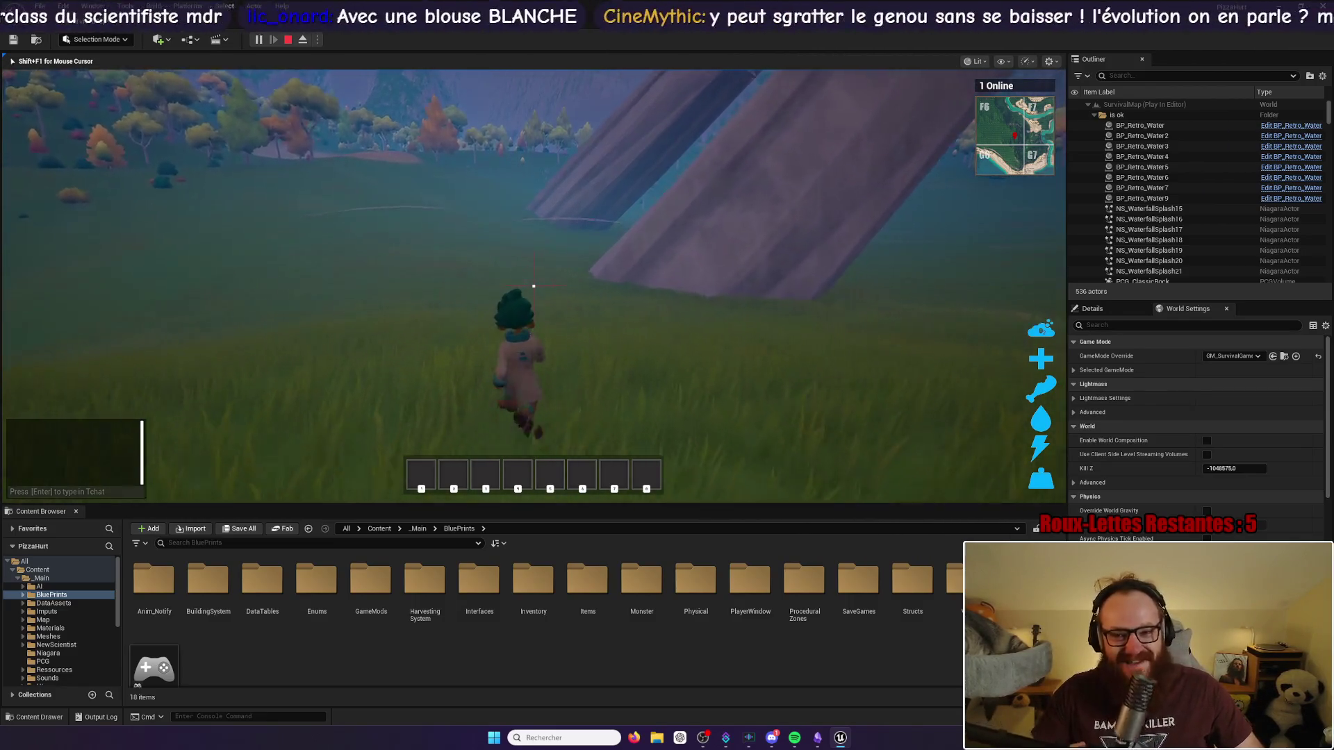
pyautogui.press('w')
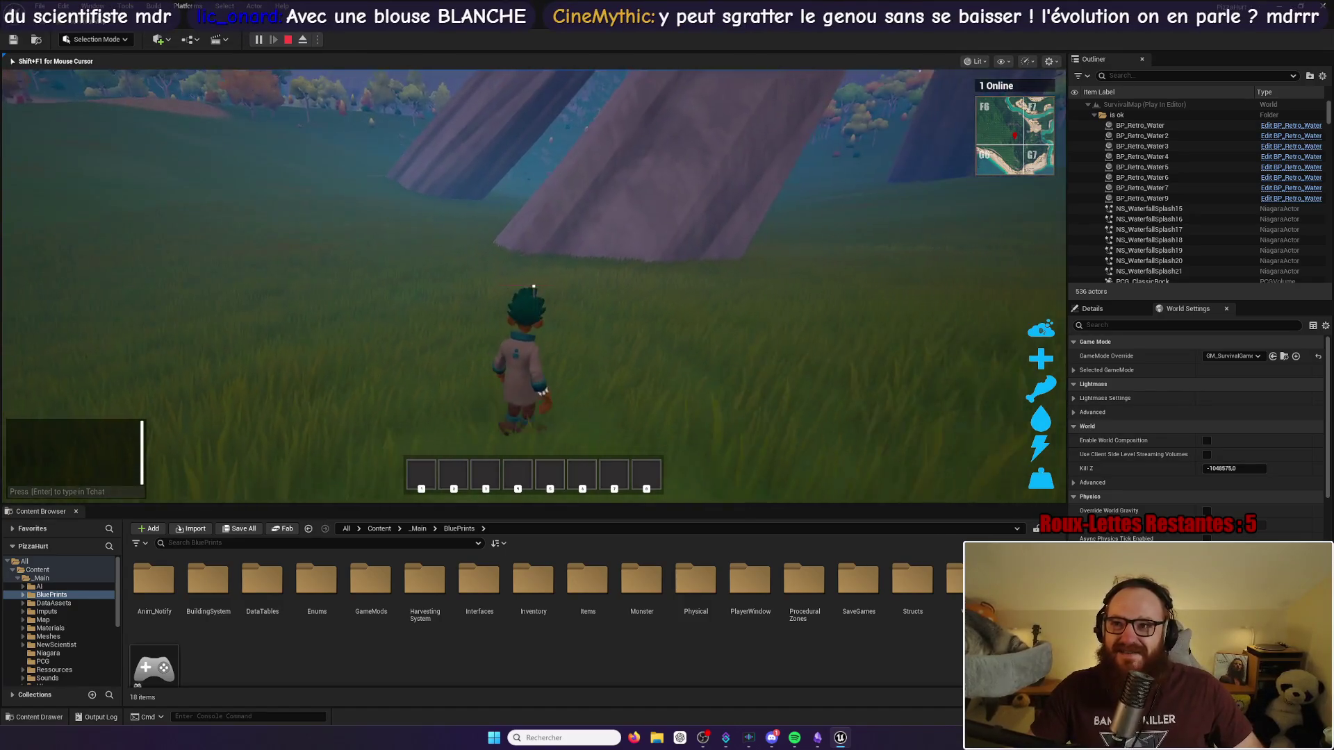
pyautogui.press('w')
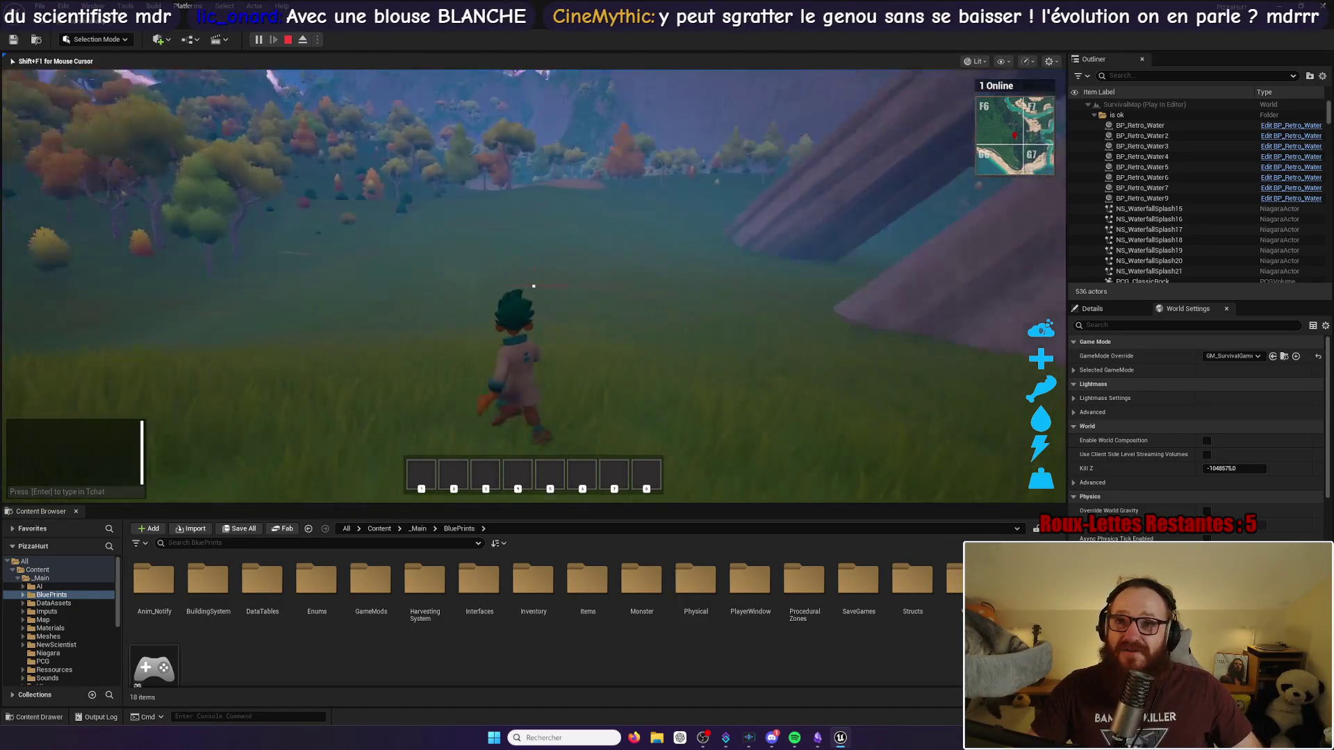
# Step: Steer past the cliff and floating islands up the grassy hill, then reopen the character panel
pyautogui.press('w')
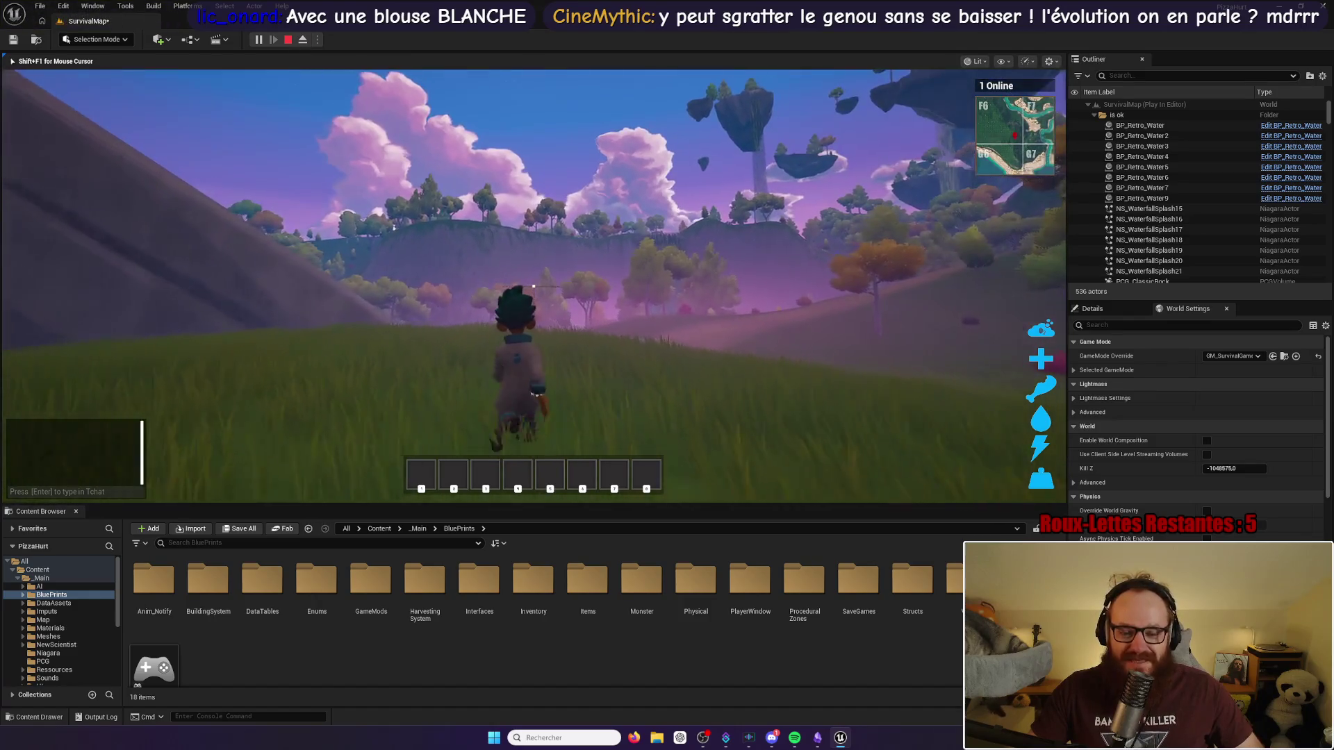
pyautogui.press('w')
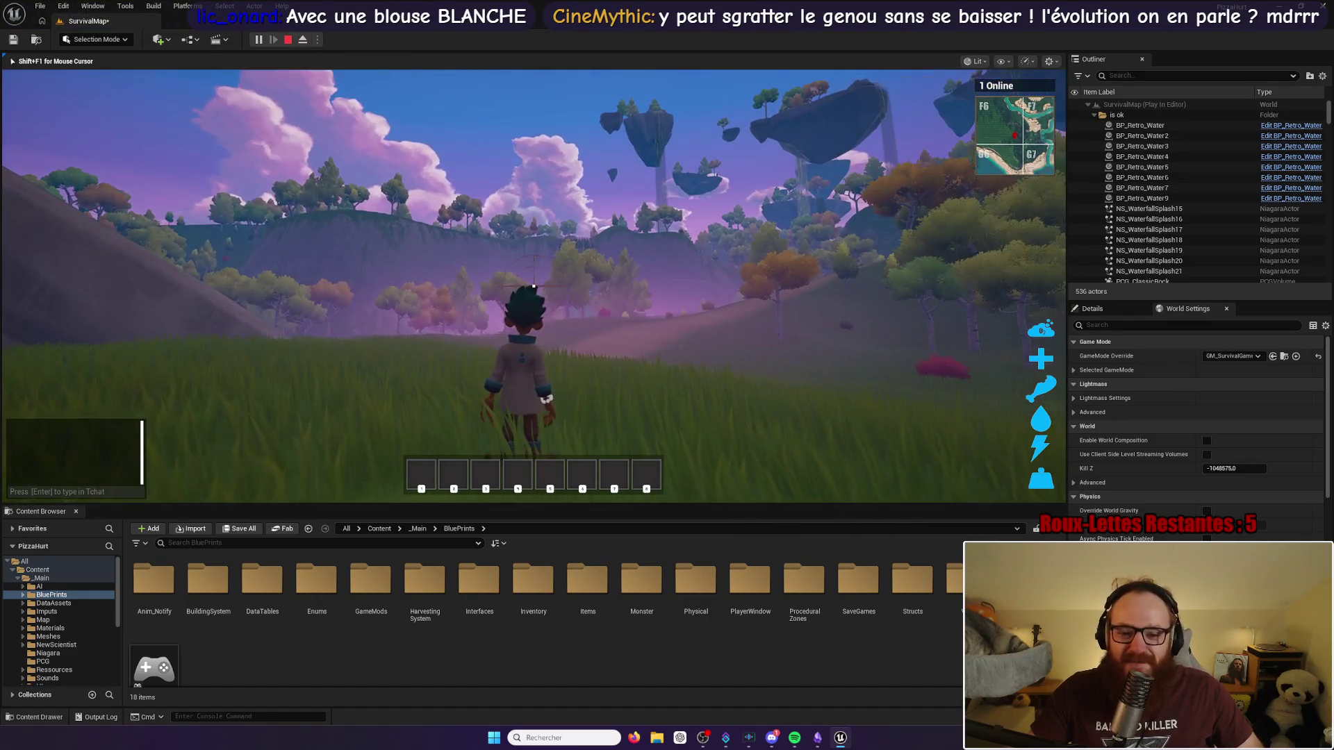
pyautogui.press('w')
pyautogui.press('w')
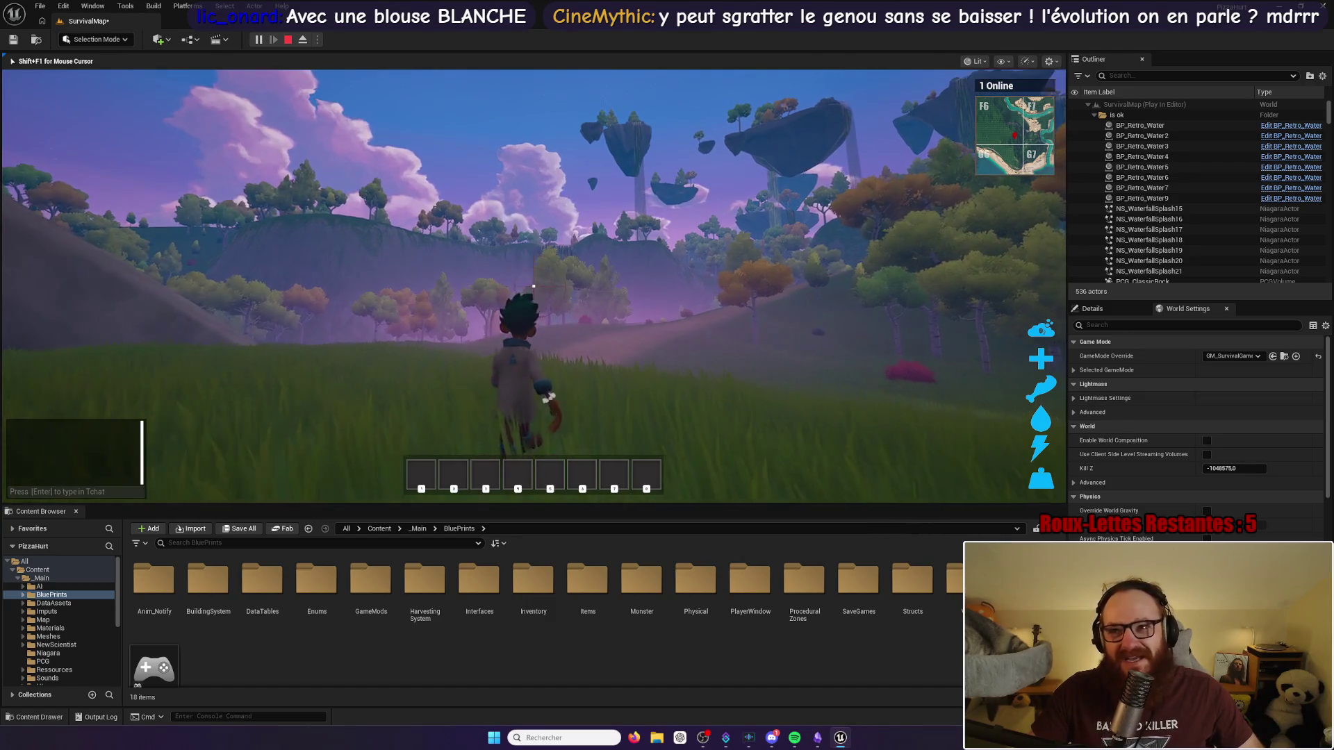
pyautogui.press('w')
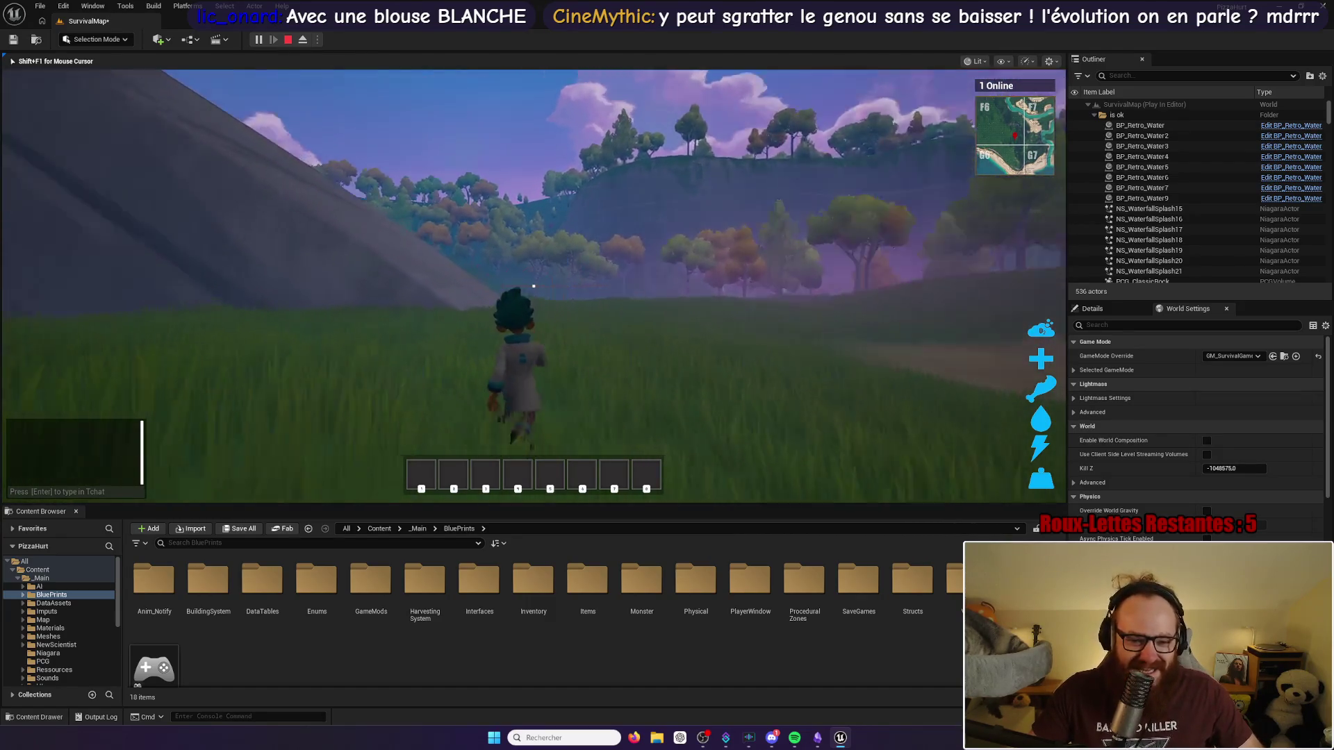
pyautogui.press('w')
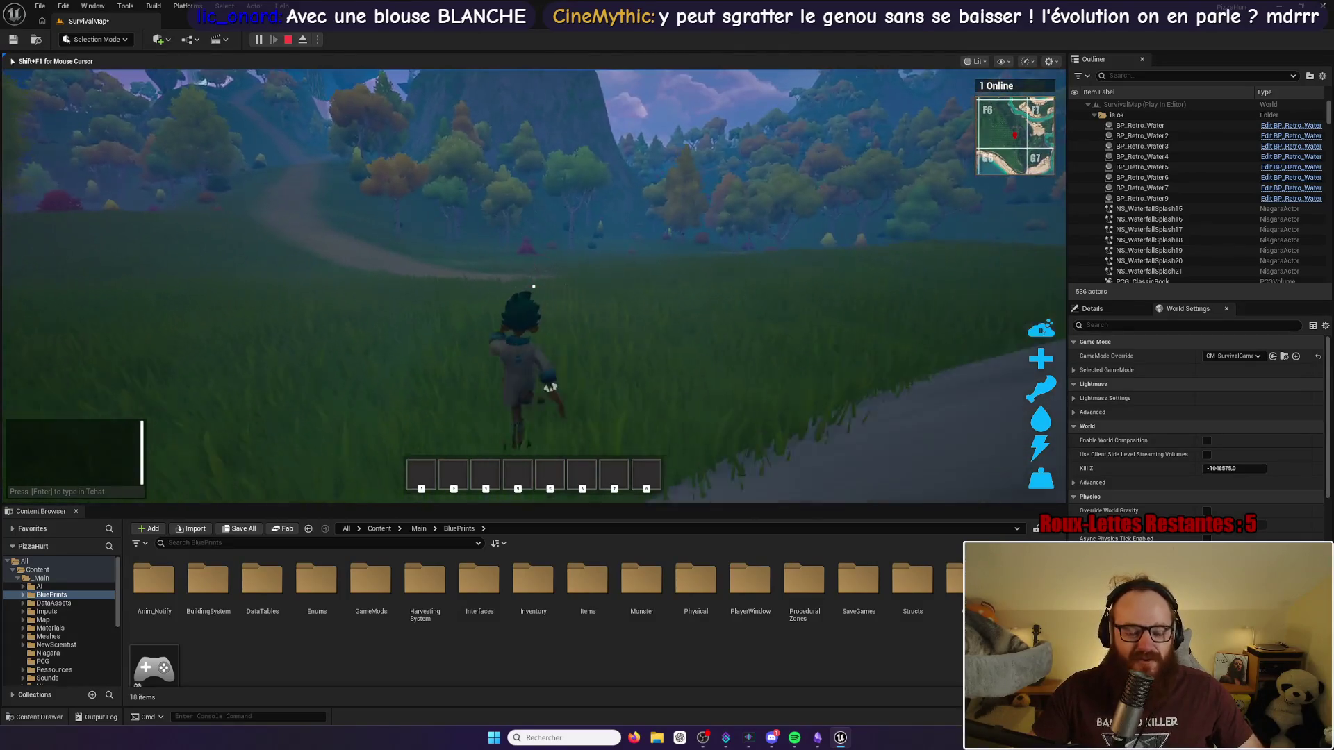
pyautogui.press('i')
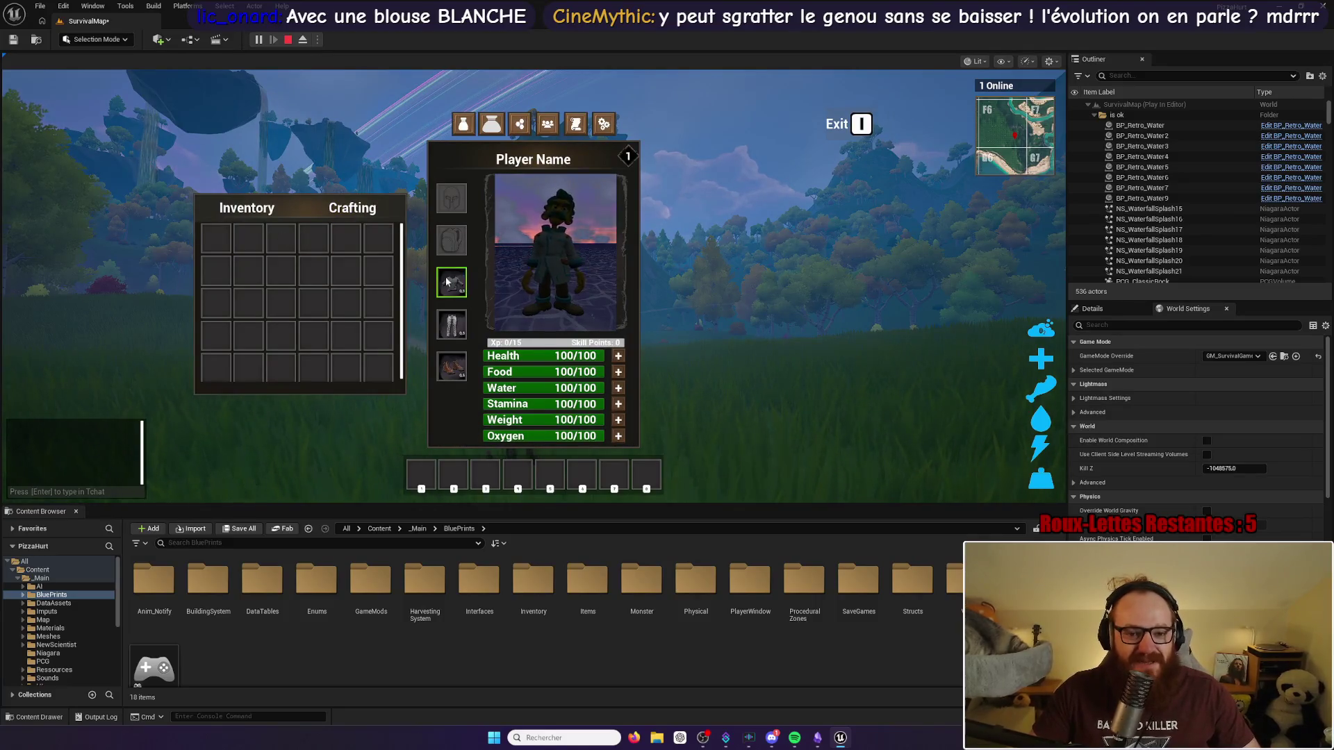
# Step: Run toward the rock pillars and forest, then reopen the inventory and stats panel
pyautogui.press('i')
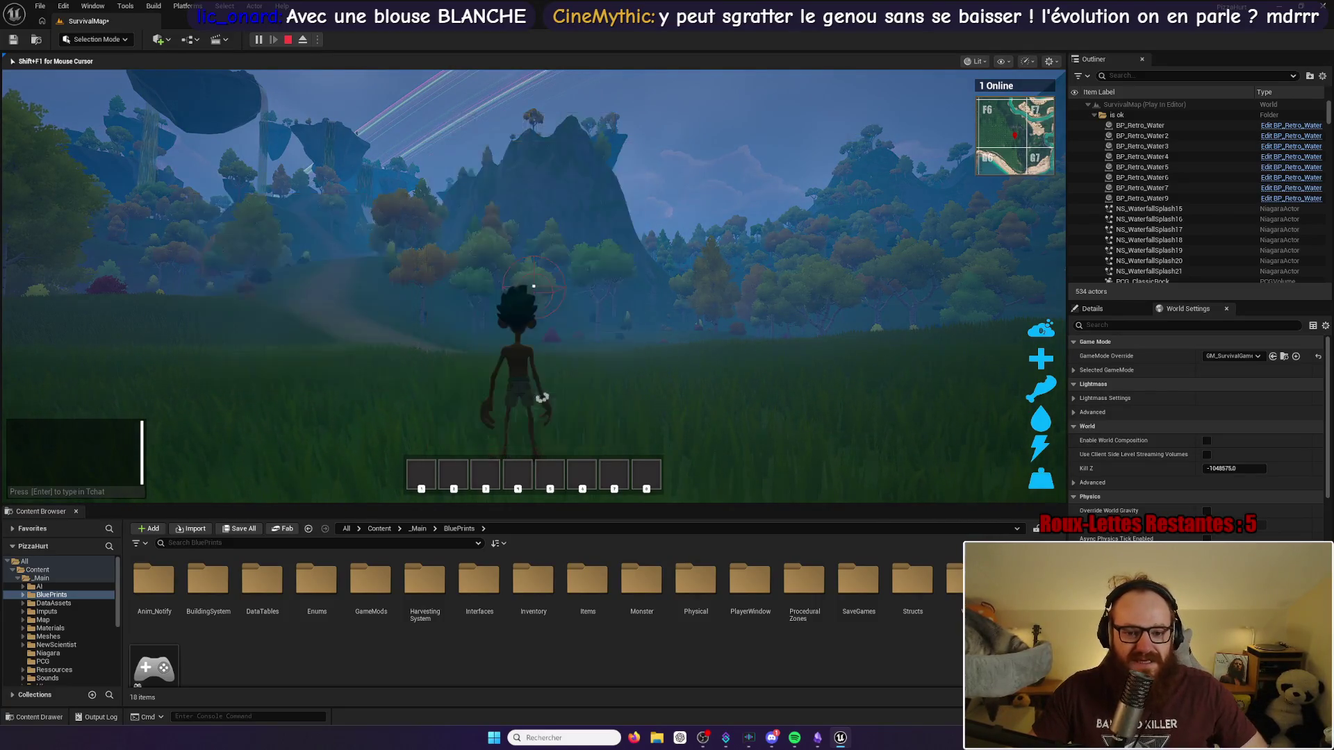
pyautogui.press('w')
pyautogui.press('w')
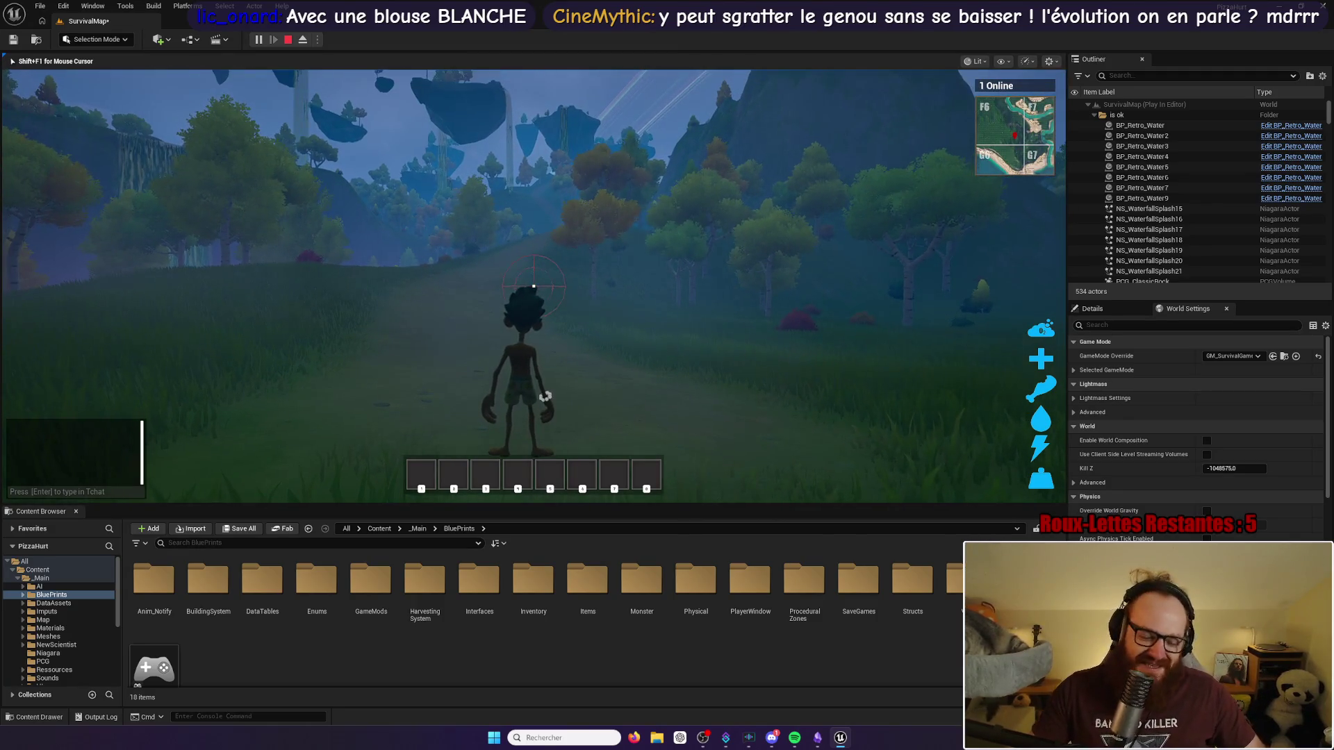
pyautogui.press('w')
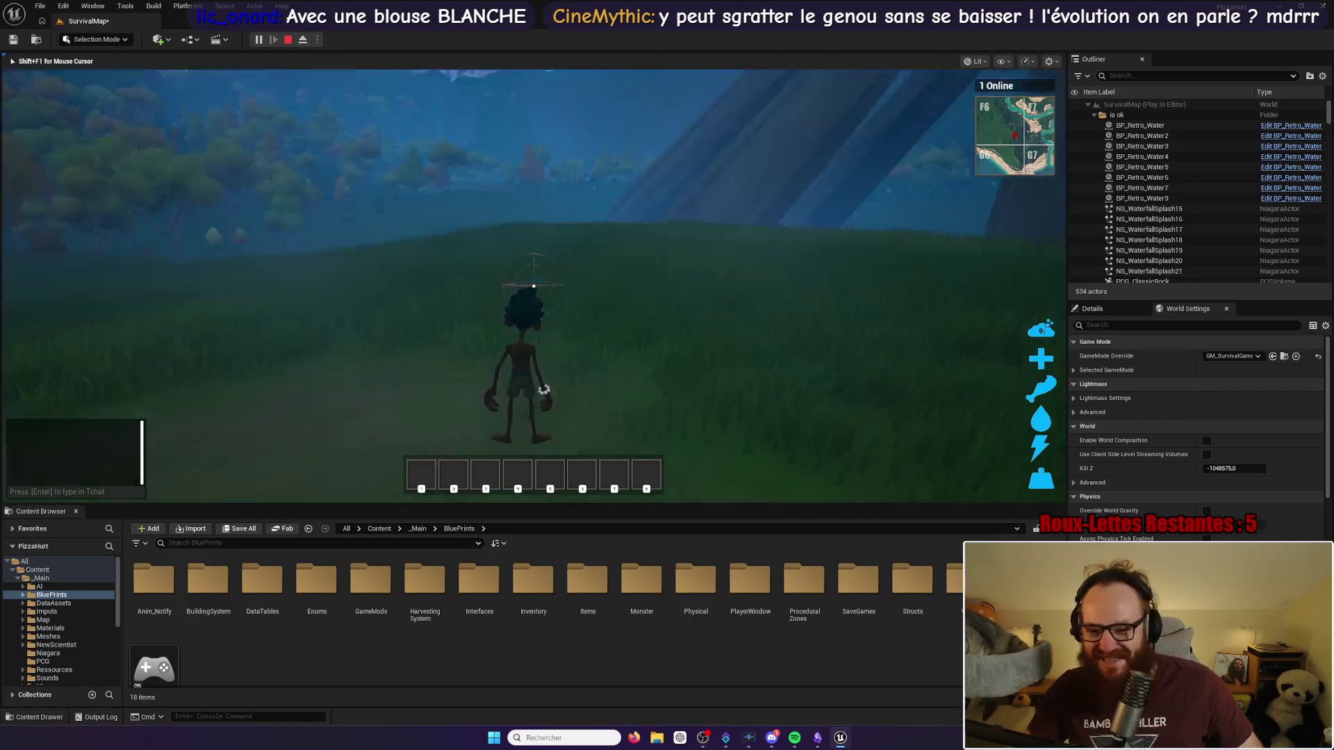
pyautogui.press('w')
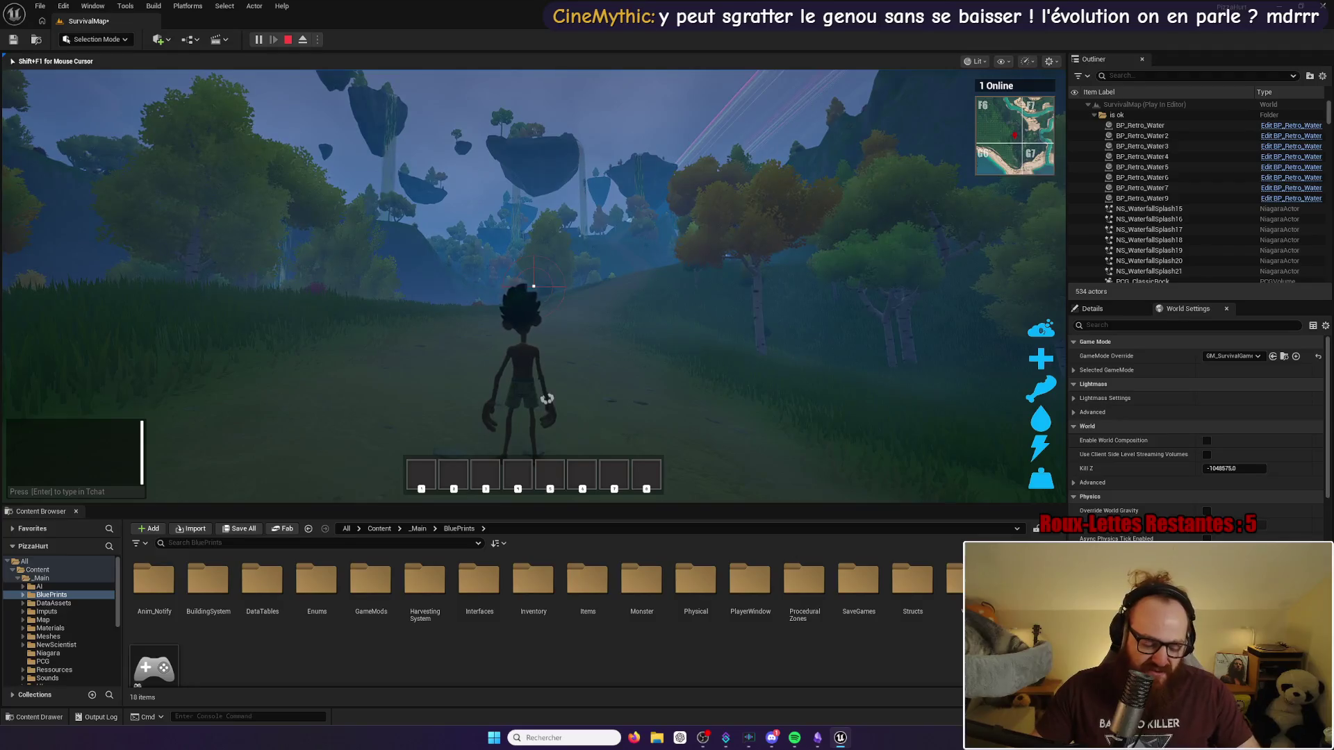
pyautogui.press('i')
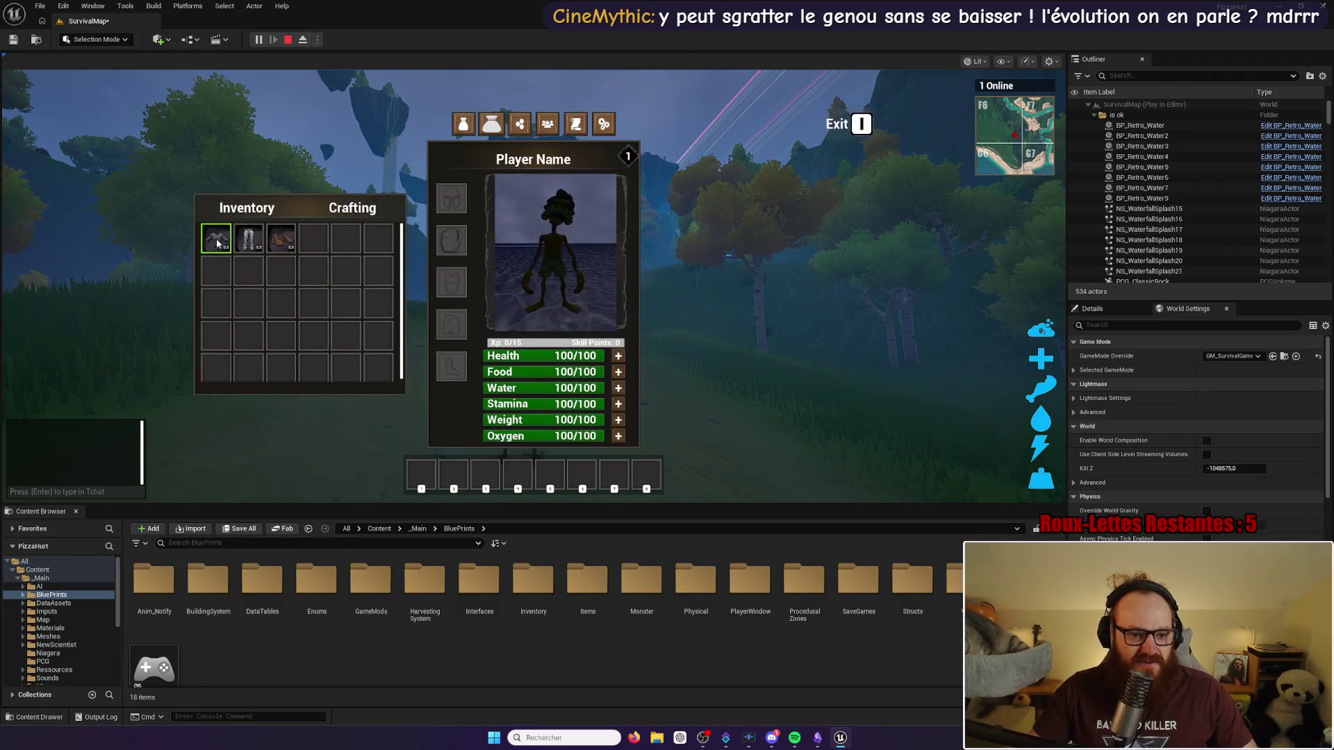
# Step: Close the inventory and run the character past the dark spike rocks onto the foggy hillside
pyautogui.press('i')
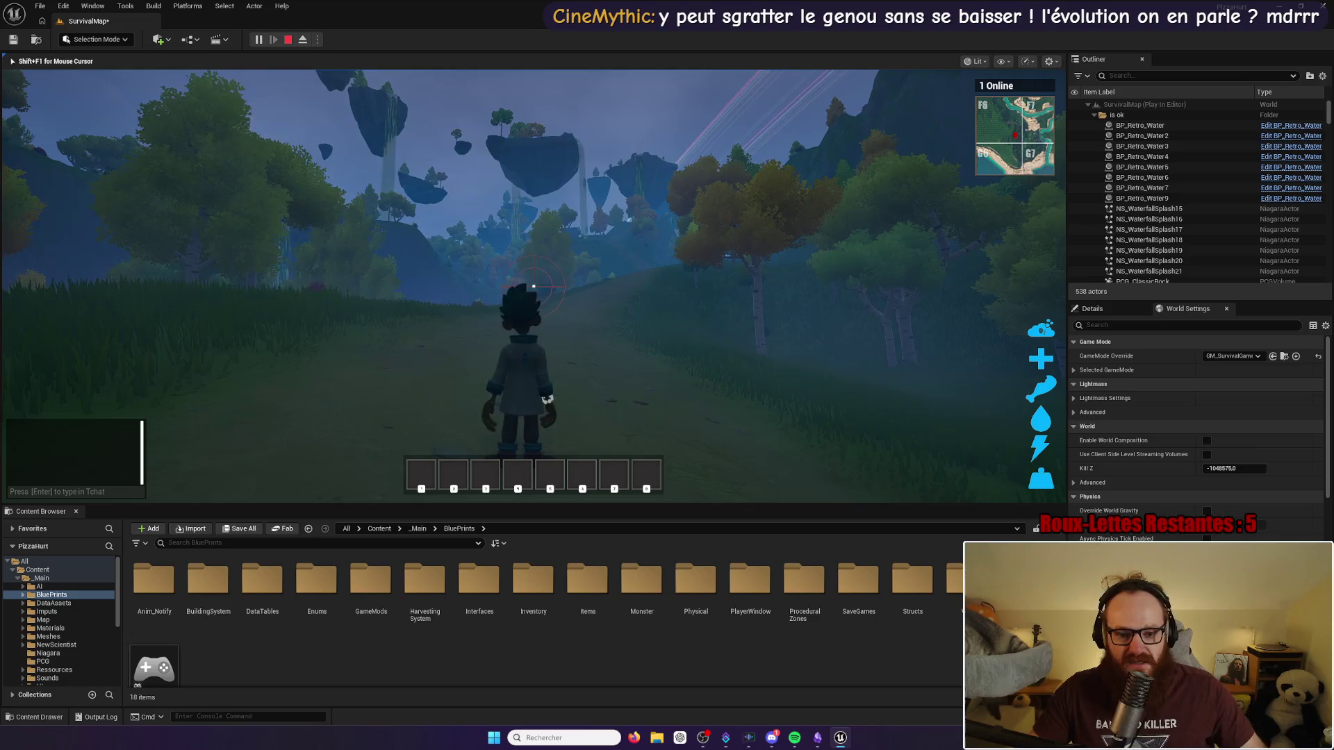
pyautogui.press('w')
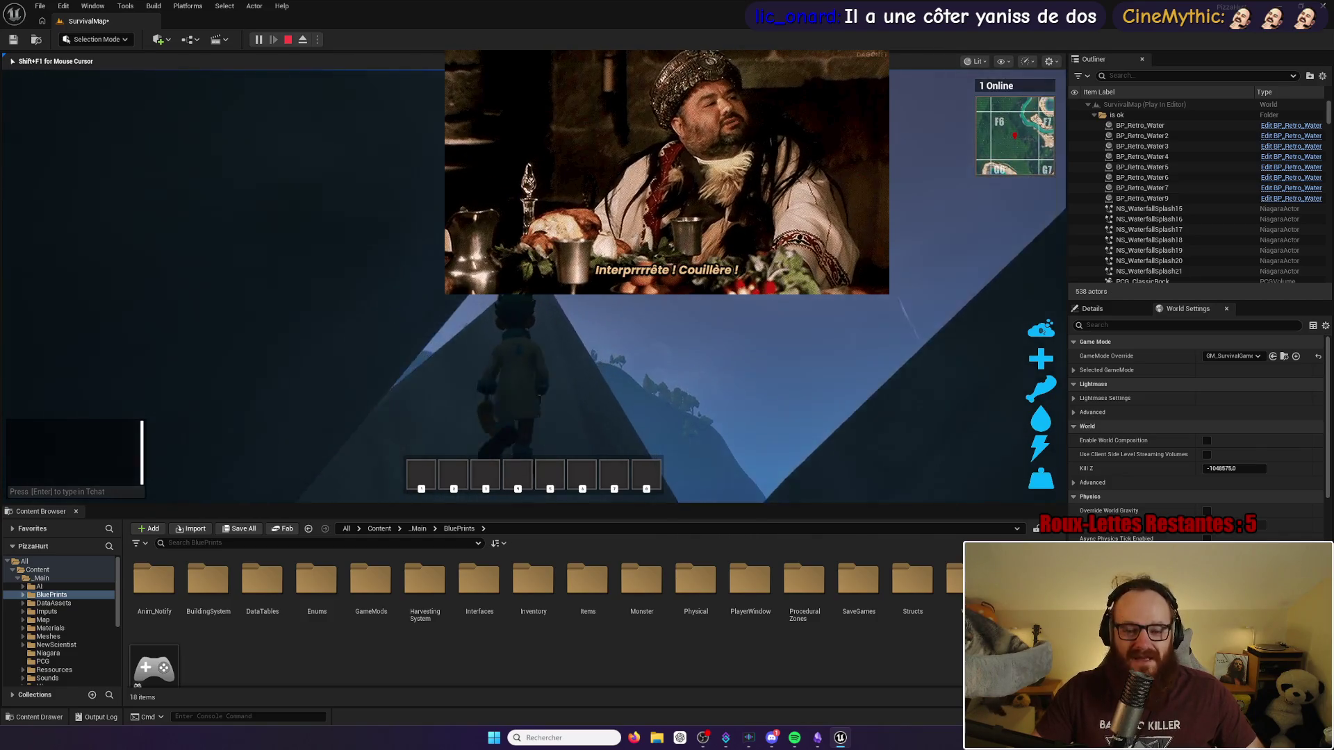
pyautogui.press('w')
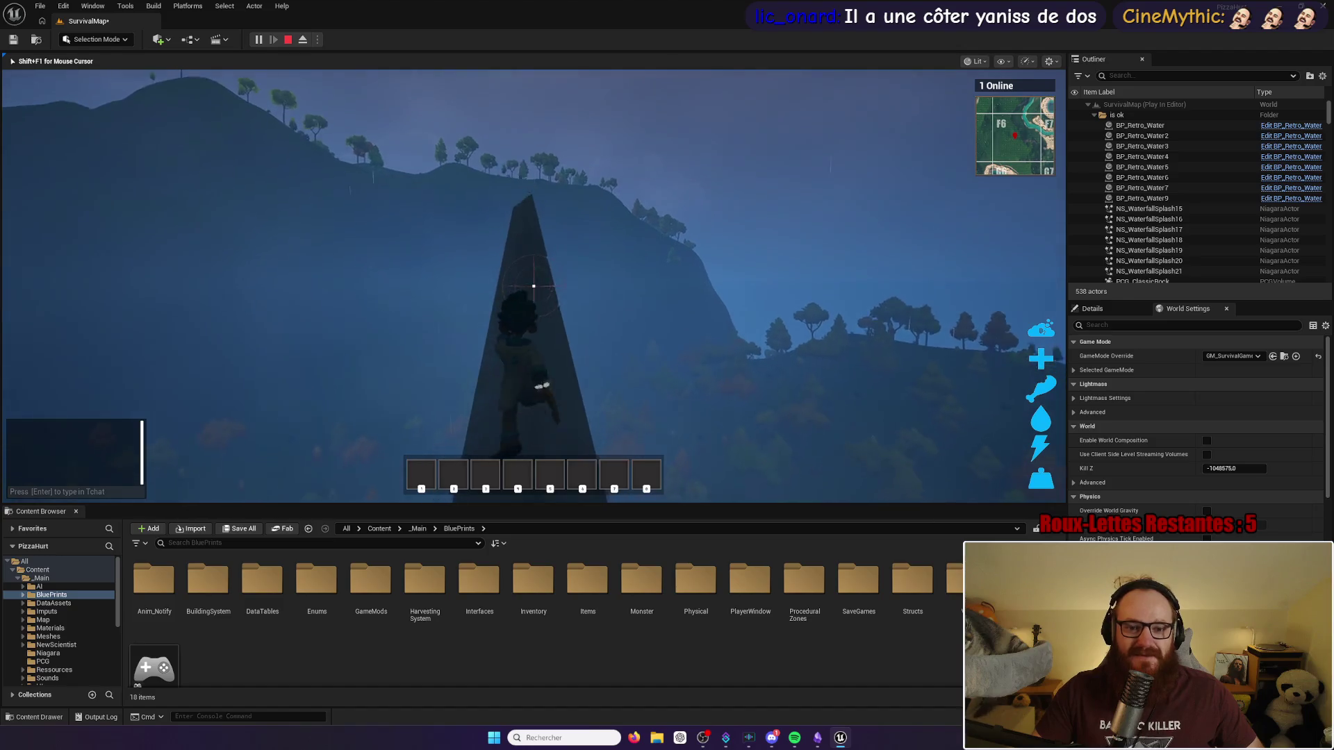
pyautogui.press('w')
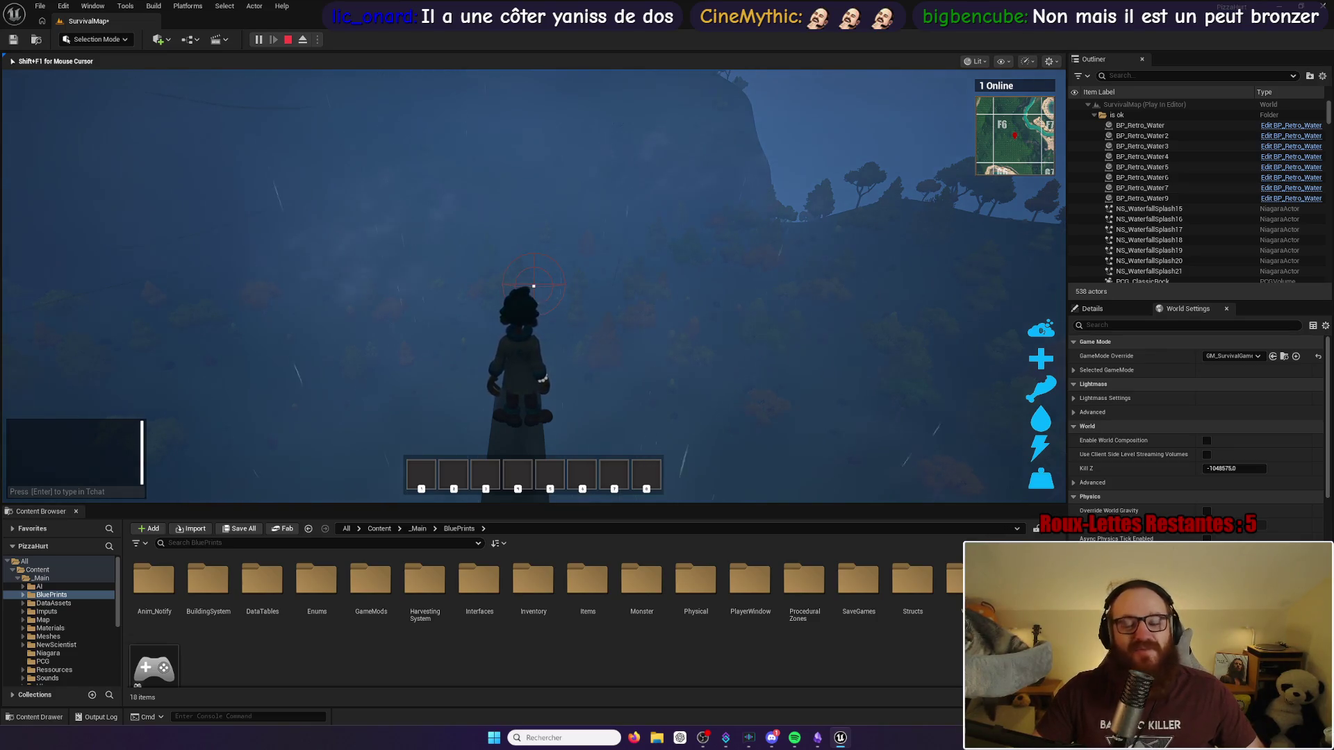
pyautogui.press('w')
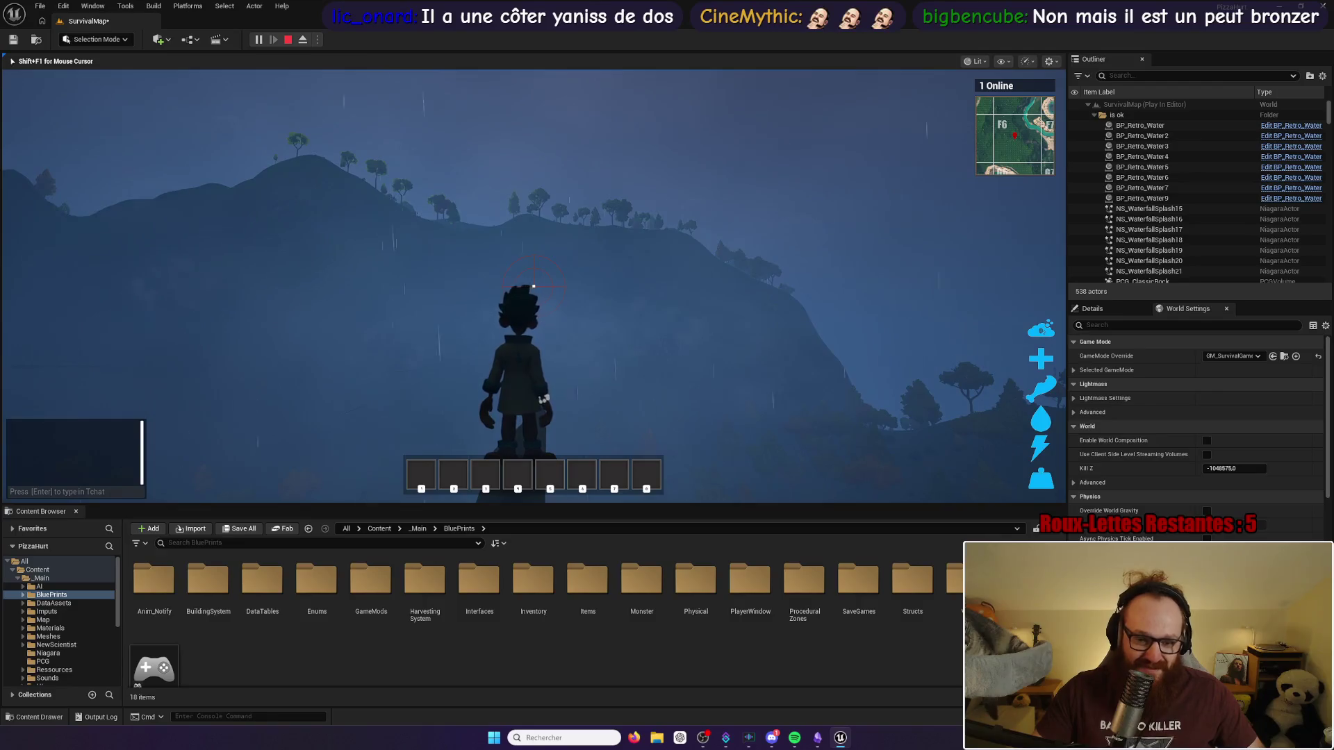
pyautogui.press('w')
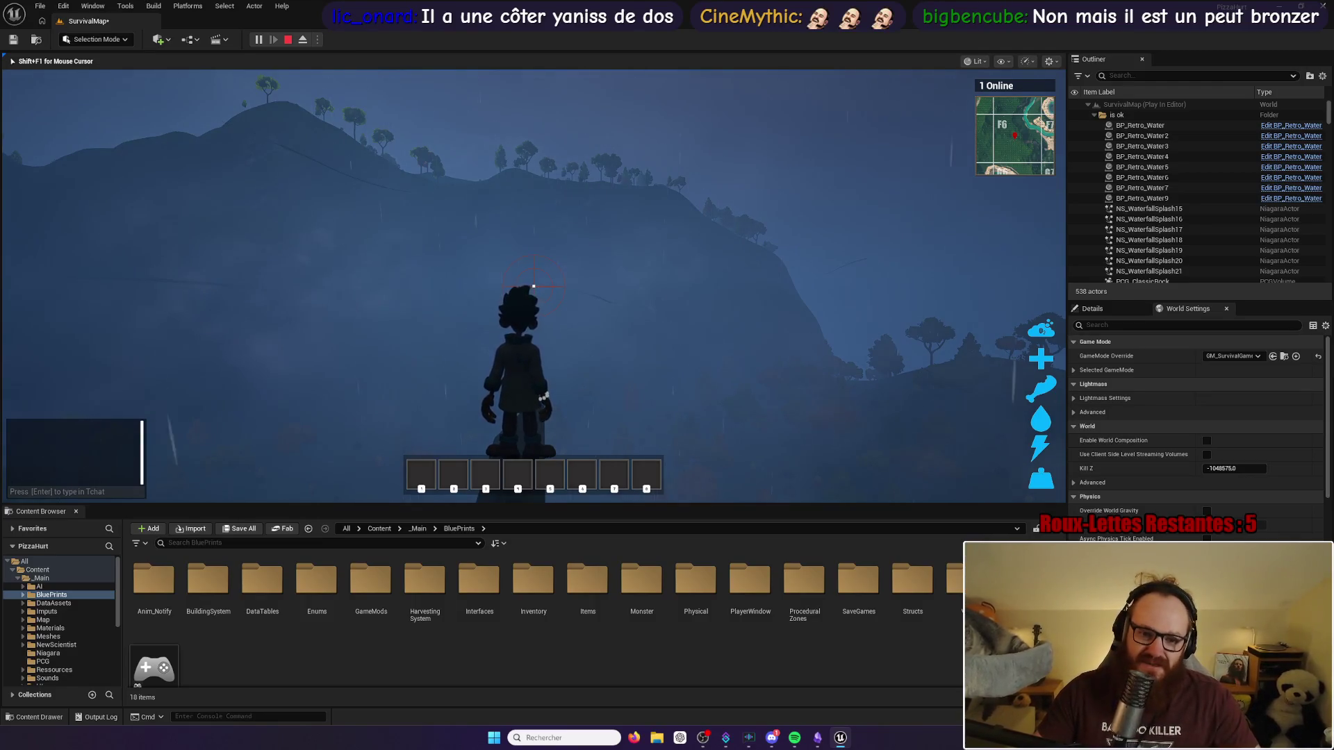
pyautogui.press('w')
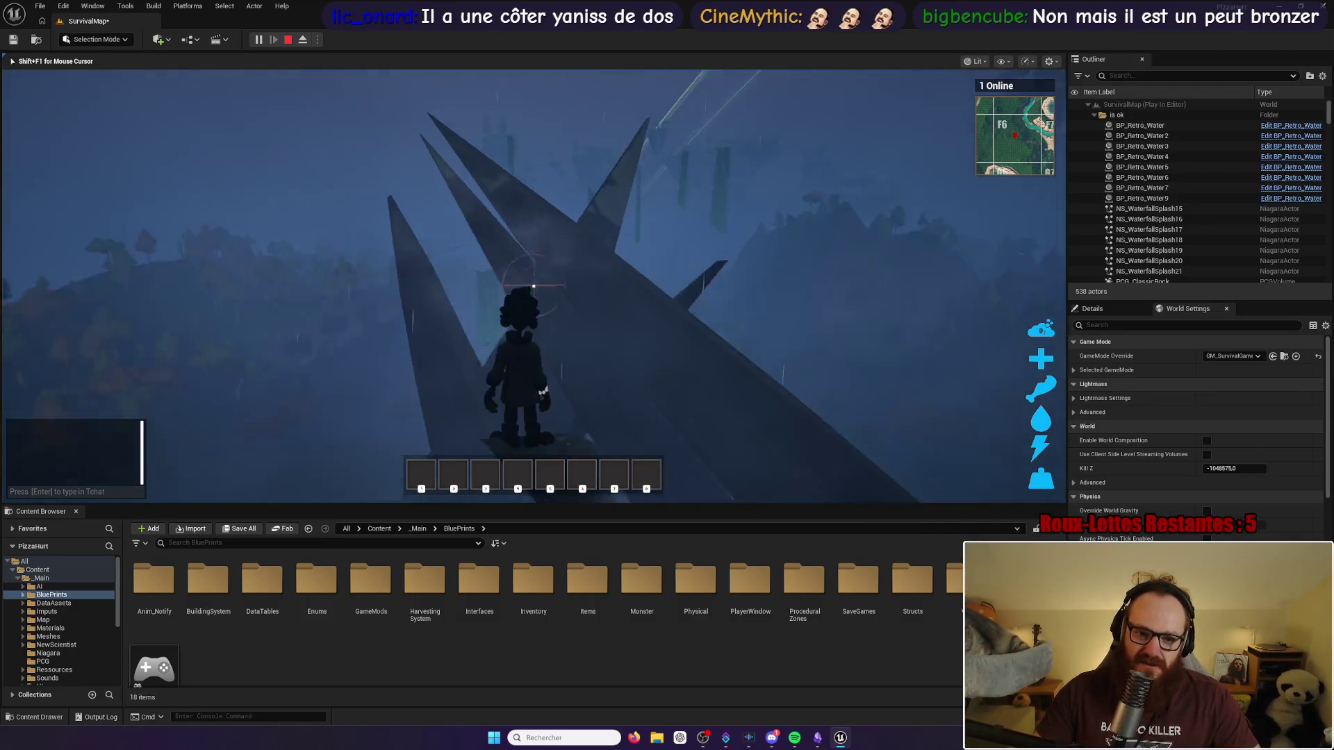
pyautogui.press('w')
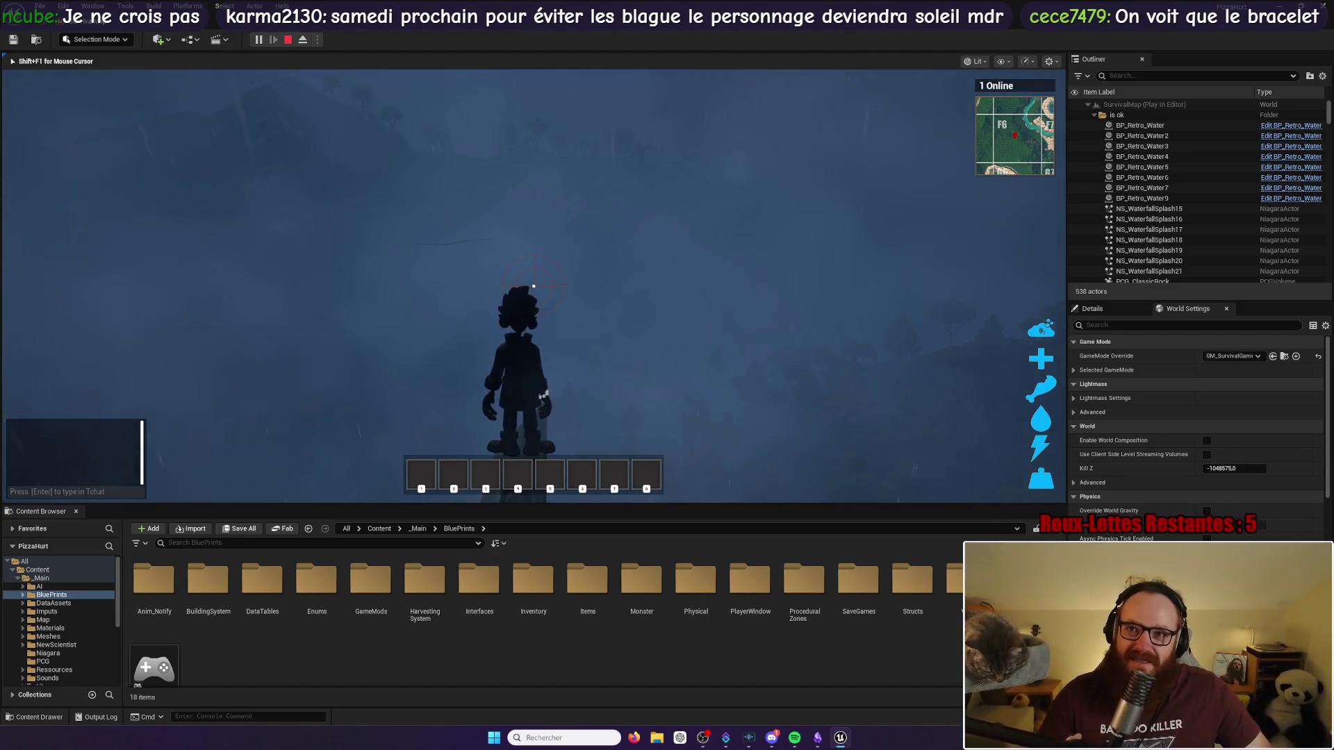
pyautogui.press('w')
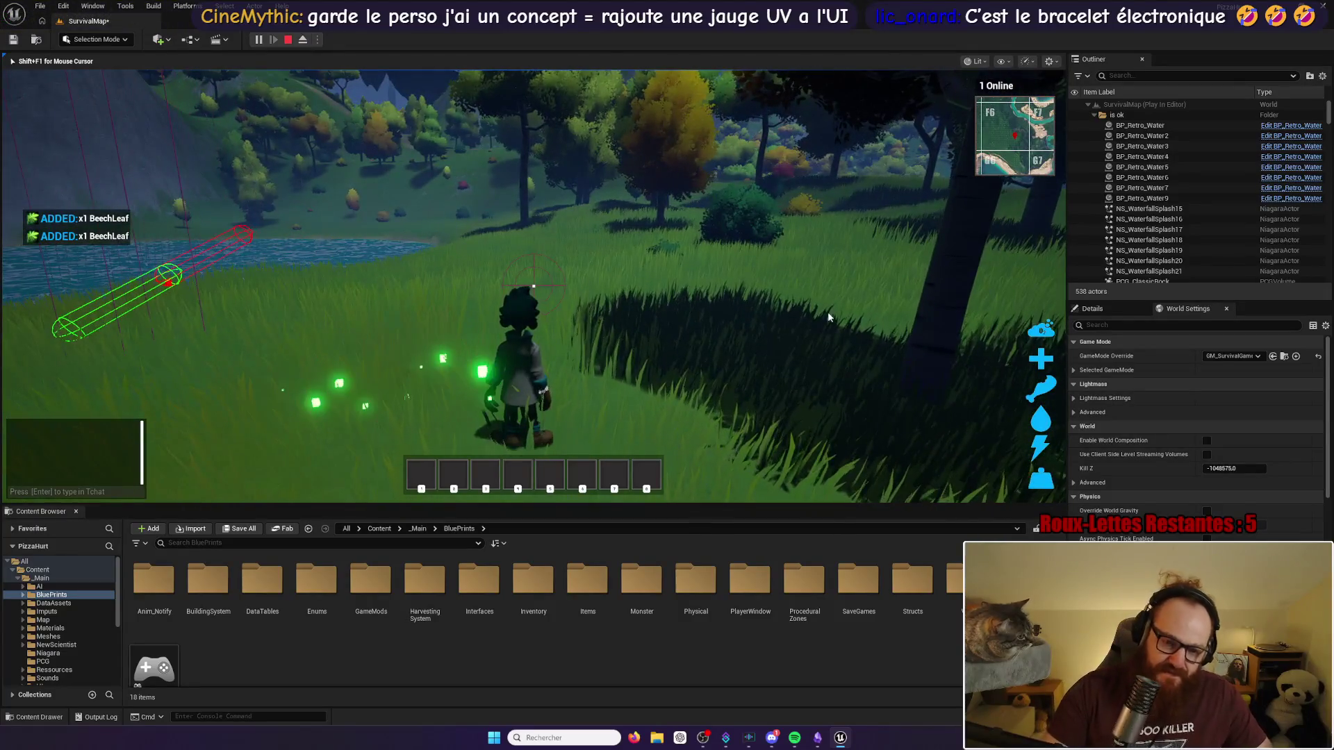
# Step: Stop the Play-in-Editor session and return to the SurvivalMap editor
pyautogui.press('Escape')
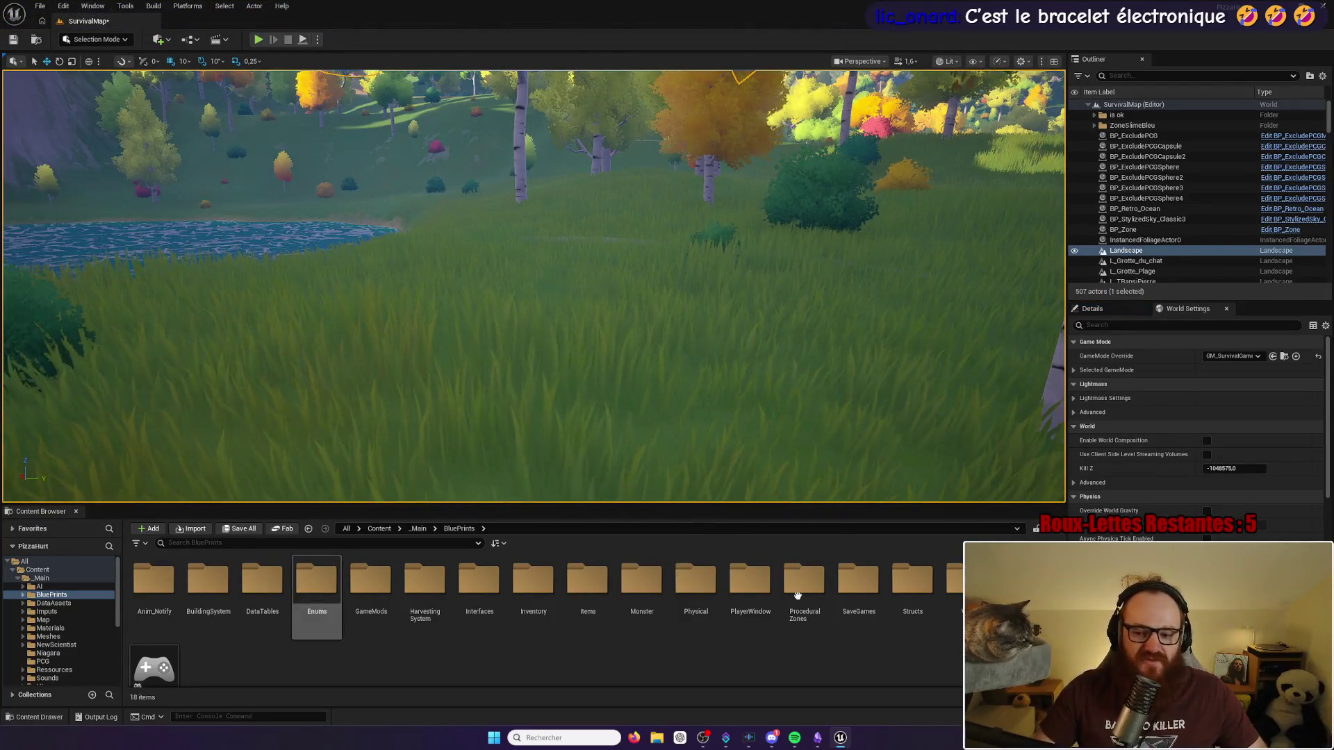
# Step: Open BP_FirstPersonCharacter from the Content Browser in the Blueprint Editor
pyautogui.doubleClick(153, 667)
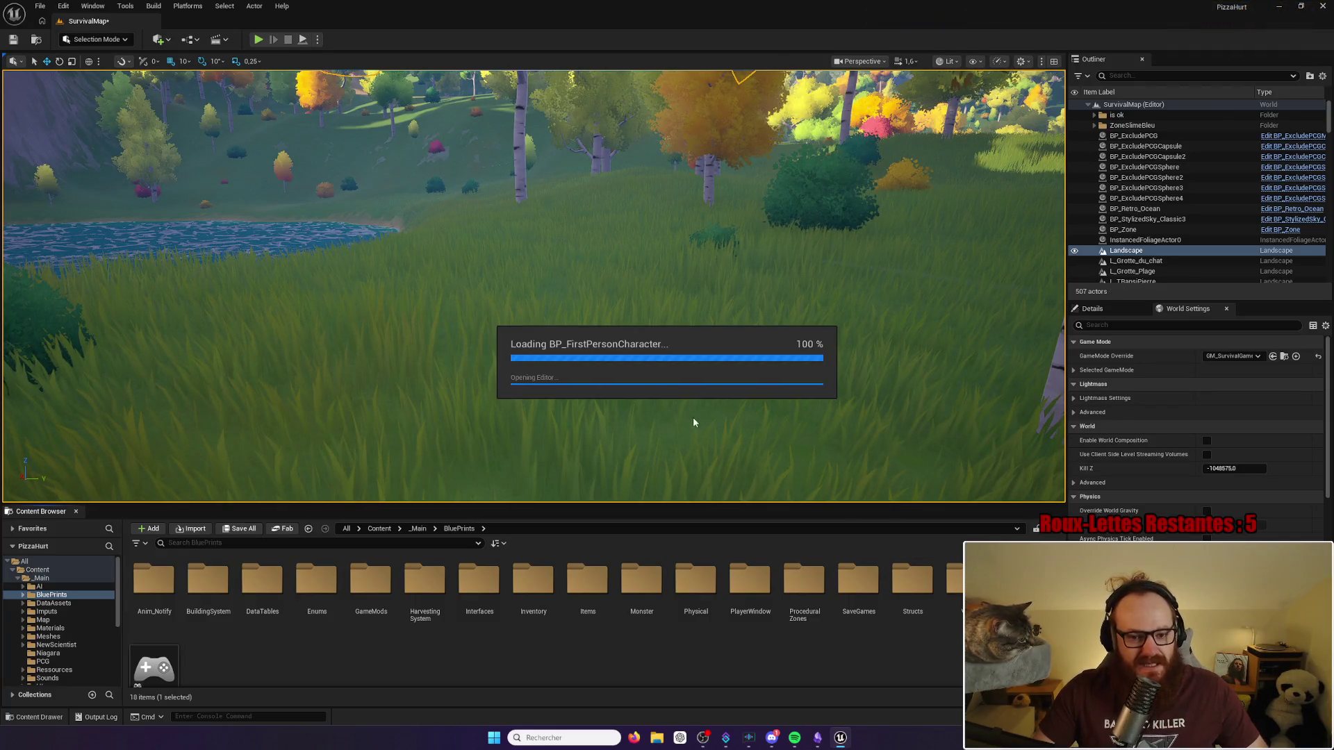
pyautogui.scroll(-9, 677, 397)
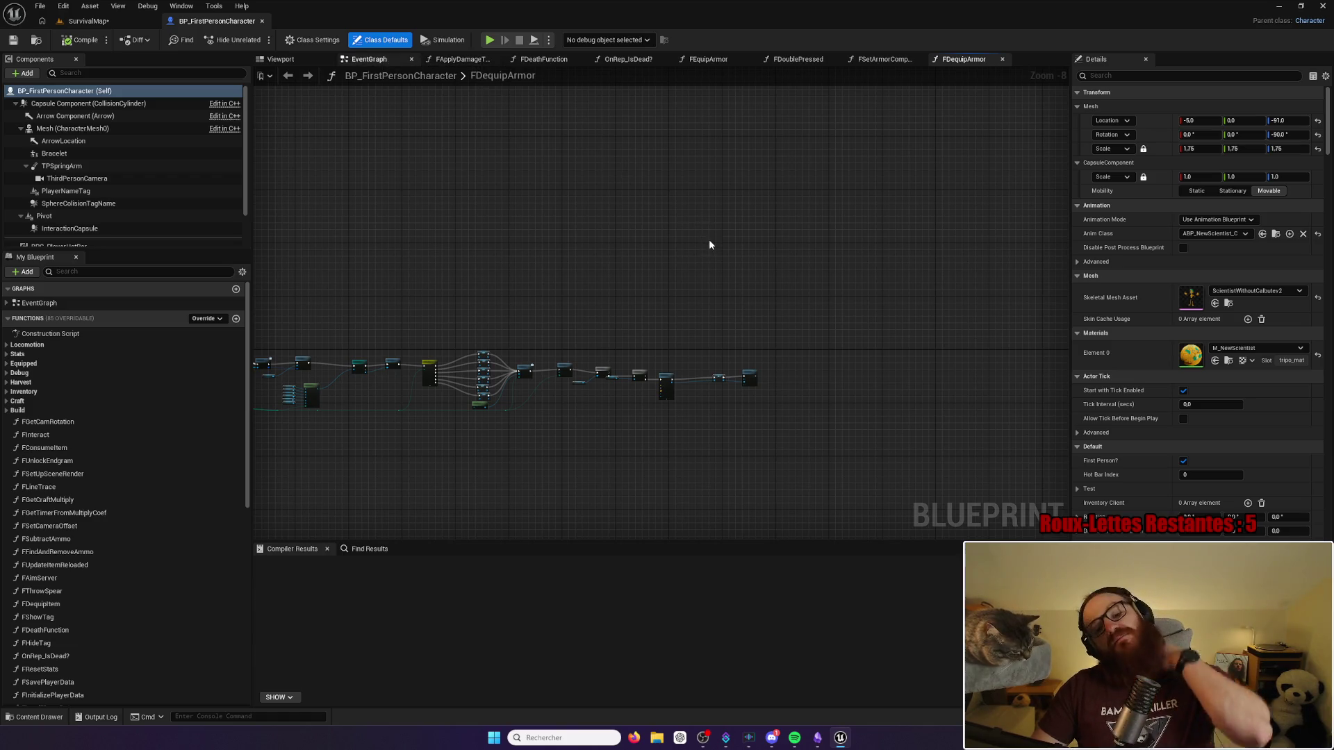
# Step: Zoom out the EventGraph and pan to show the Animation, In-Out and Inventaire groups
pyautogui.scroll(-9, 686, 291)
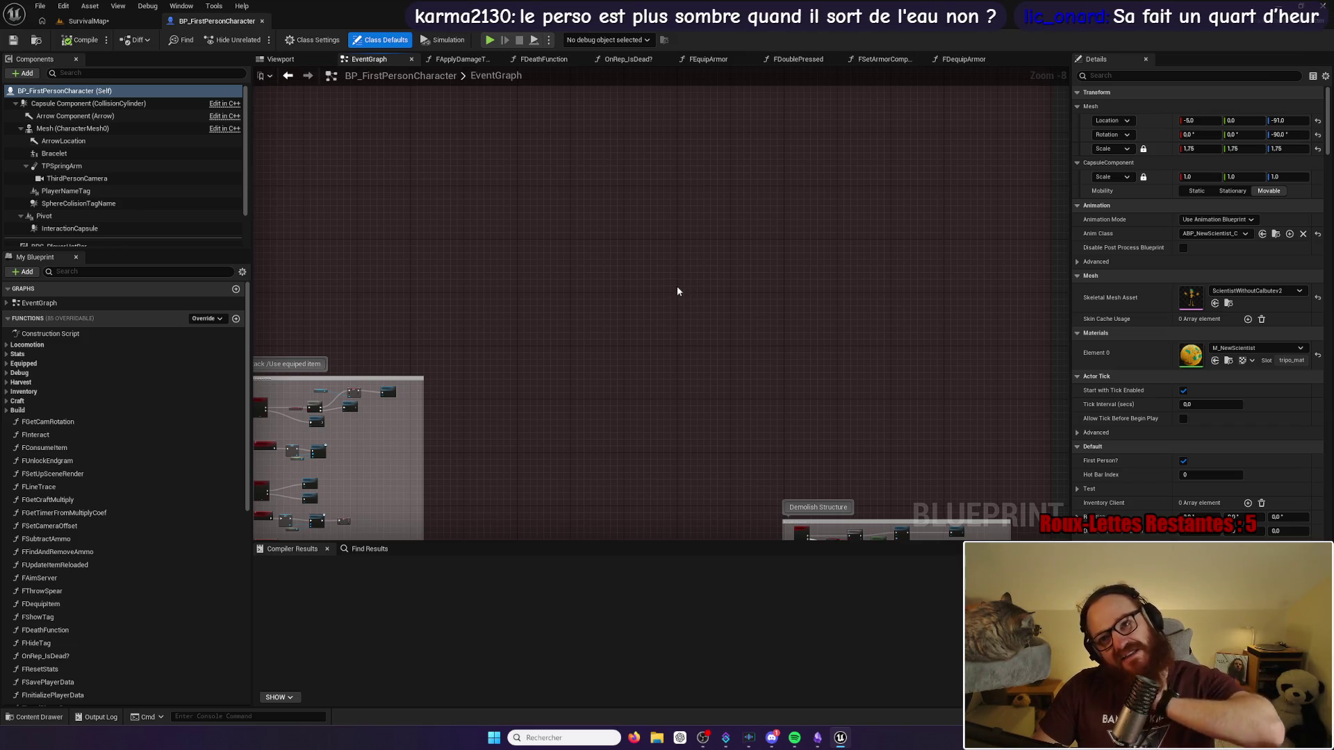
pyautogui.scroll(-4, 678, 290)
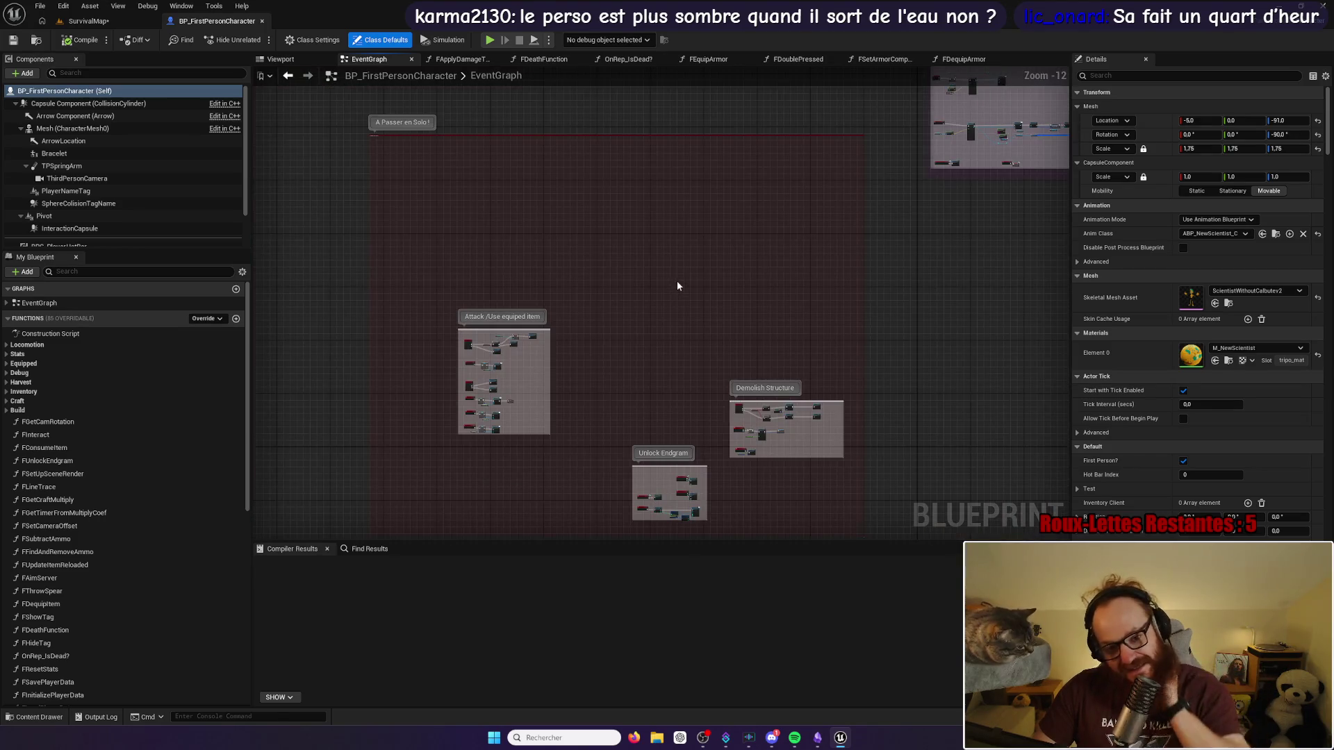
pyautogui.moveTo(835, 296)
pyautogui.mouseDown()
pyautogui.moveTo(627, 286)
pyautogui.moveTo(521, 253)
pyautogui.moveTo(719, 277)
pyautogui.moveTo(679, 319)
pyautogui.moveTo(644, 327)
pyautogui.moveTo(681, 447)
pyautogui.moveTo(660, 284)
pyautogui.moveTo(673, 316)
pyautogui.mouseUp()
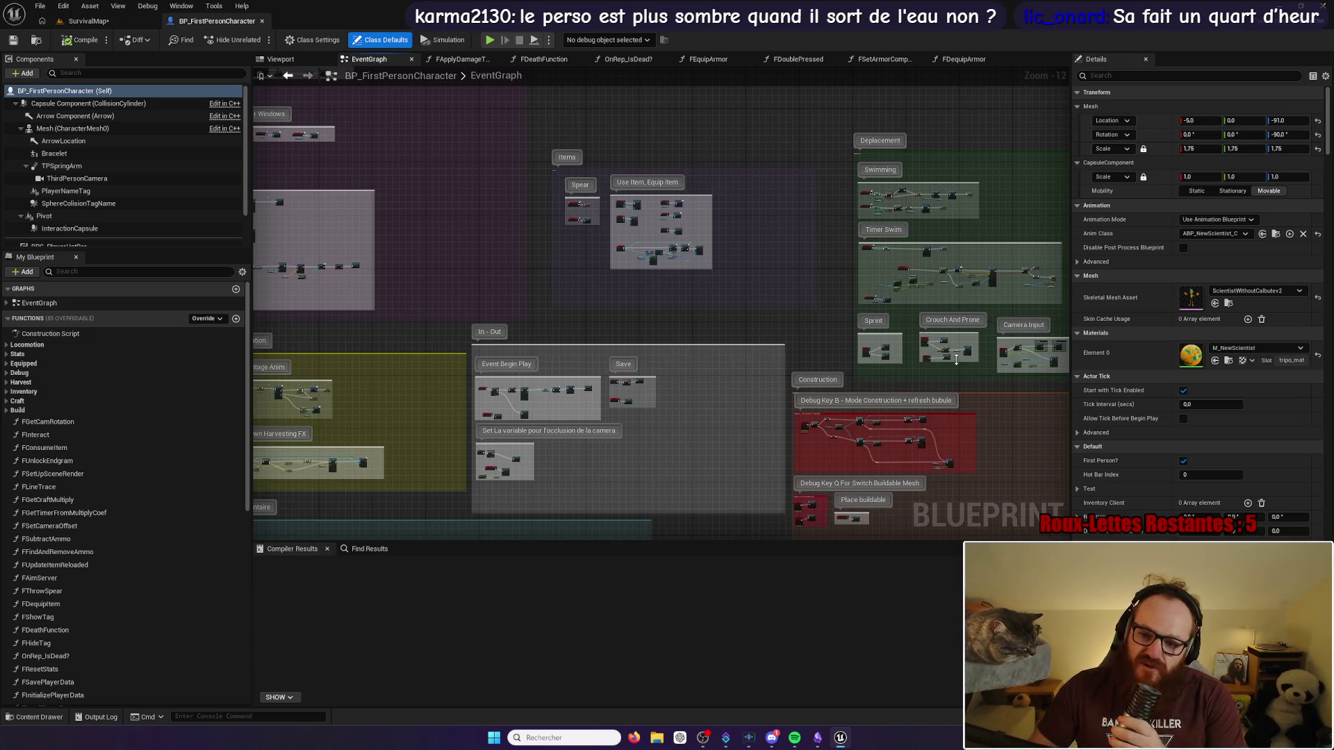
# Step: Extend the Crouch And Prone comment box downward and pan over to the OBSOLETE group
pyautogui.moveTo(956, 359); pyautogui.dragTo(958, 364)
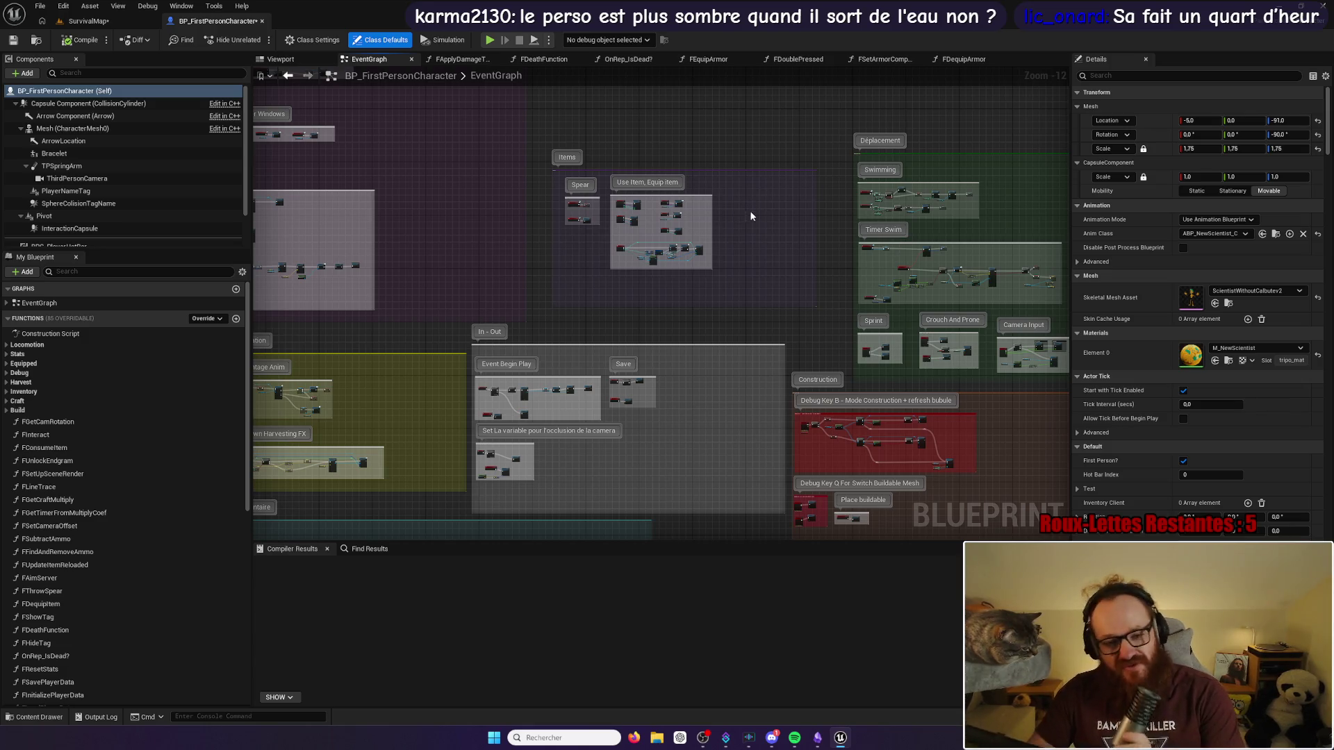
pyautogui.moveTo(784, 141)
pyautogui.mouseDown()
pyautogui.moveTo(506, 94)
pyautogui.moveTo(684, 191)
pyautogui.moveTo(685, 220)
pyautogui.moveTo(825, 178)
pyautogui.moveTo(827, 143)
pyautogui.moveTo(754, 27)
pyautogui.mouseUp()
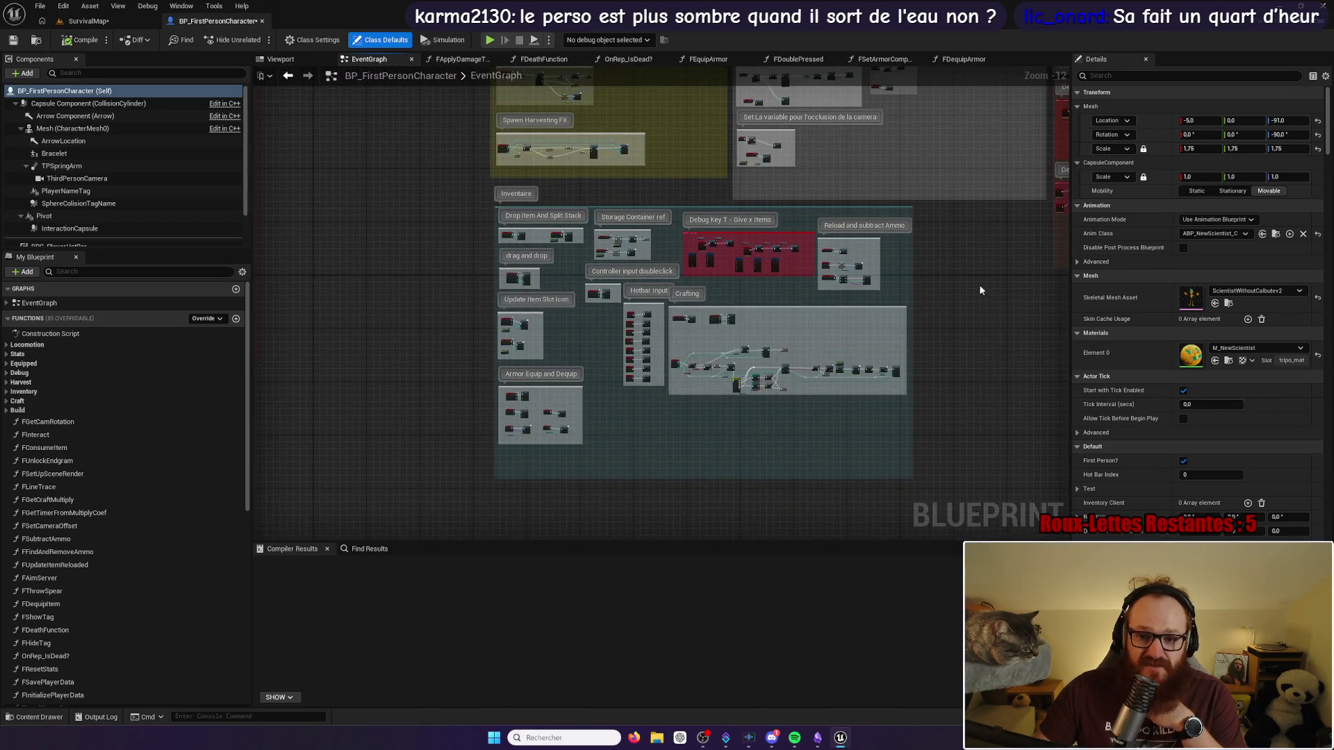
pyautogui.moveTo(980, 290)
pyautogui.mouseDown()
pyautogui.moveTo(806, 375)
pyautogui.moveTo(831, 414)
pyautogui.moveTo(390, 387)
pyautogui.moveTo(887, 378)
pyautogui.mouseUp()
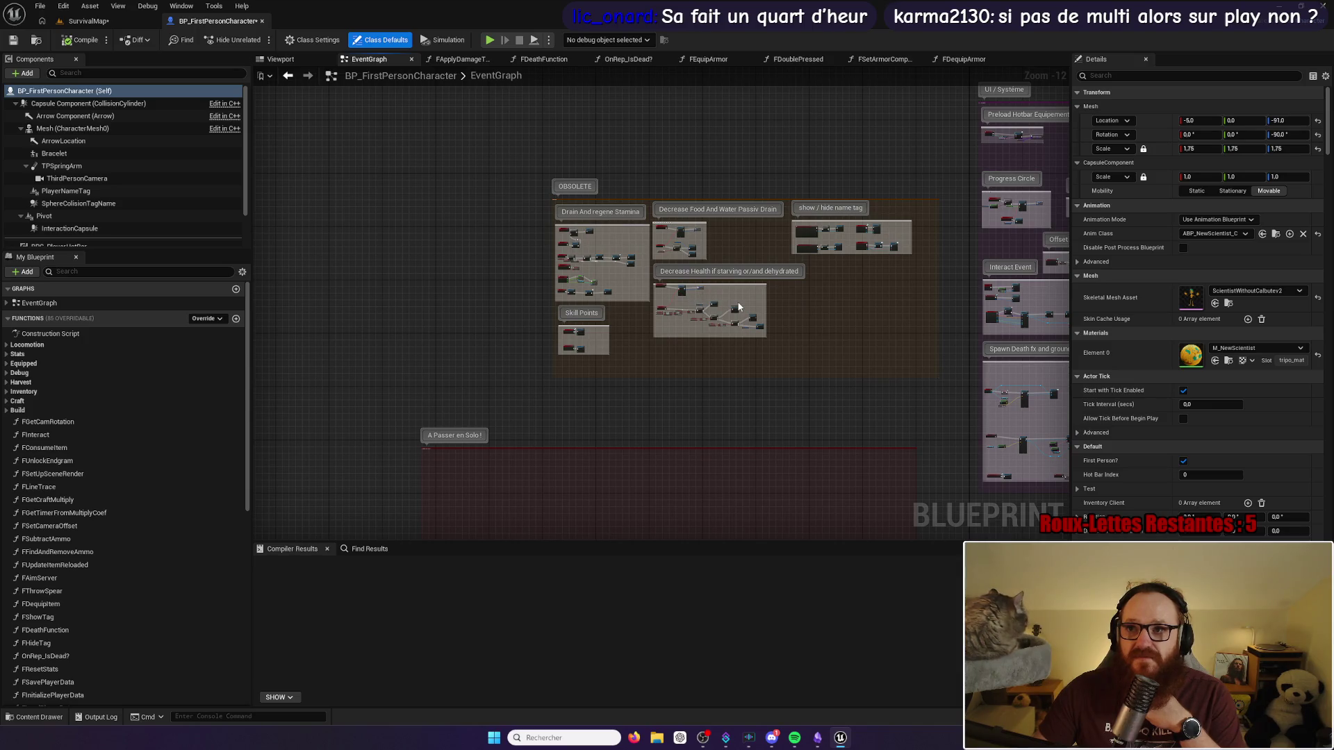
pyautogui.scroll(1, 739, 306)
pyautogui.scroll(1, 738, 306)
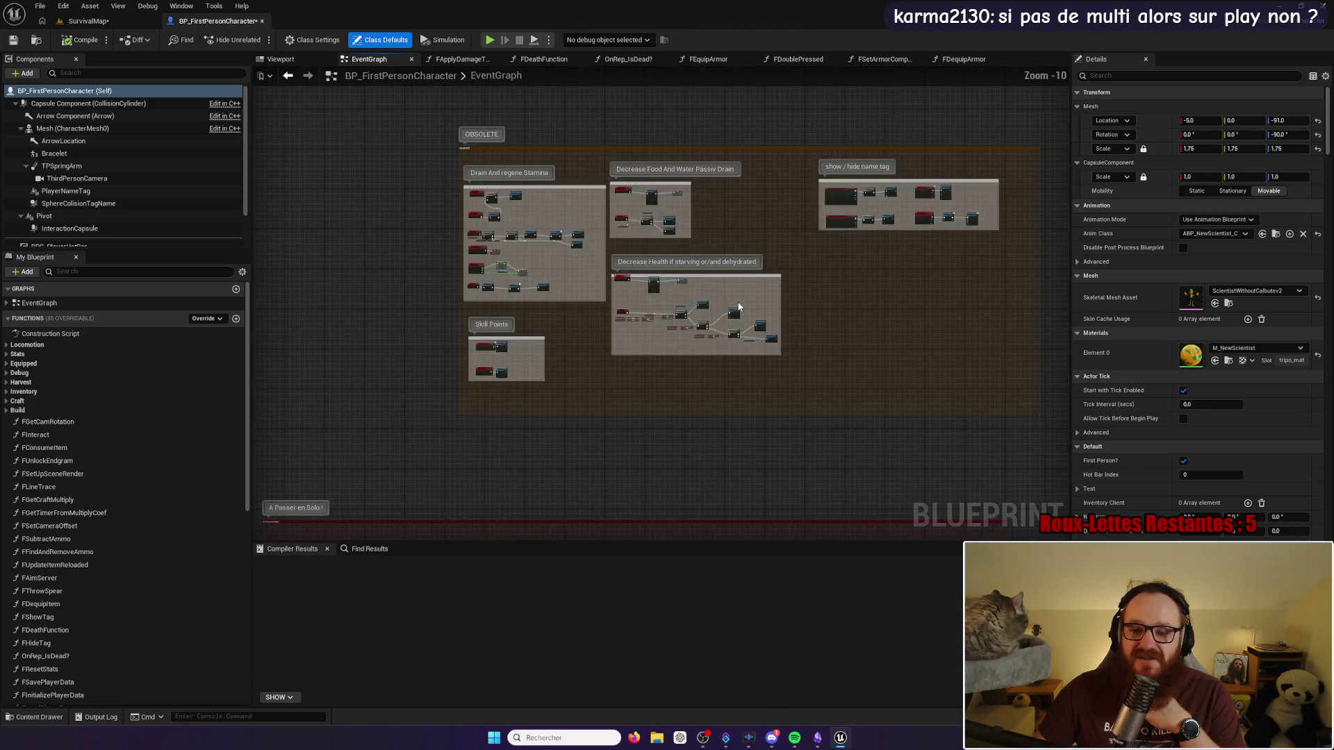
pyautogui.scroll(1, 785, 306)
pyautogui.scroll(-1, 841, 304)
pyautogui.moveTo(803, 293); pyautogui.dragTo(797, 309)
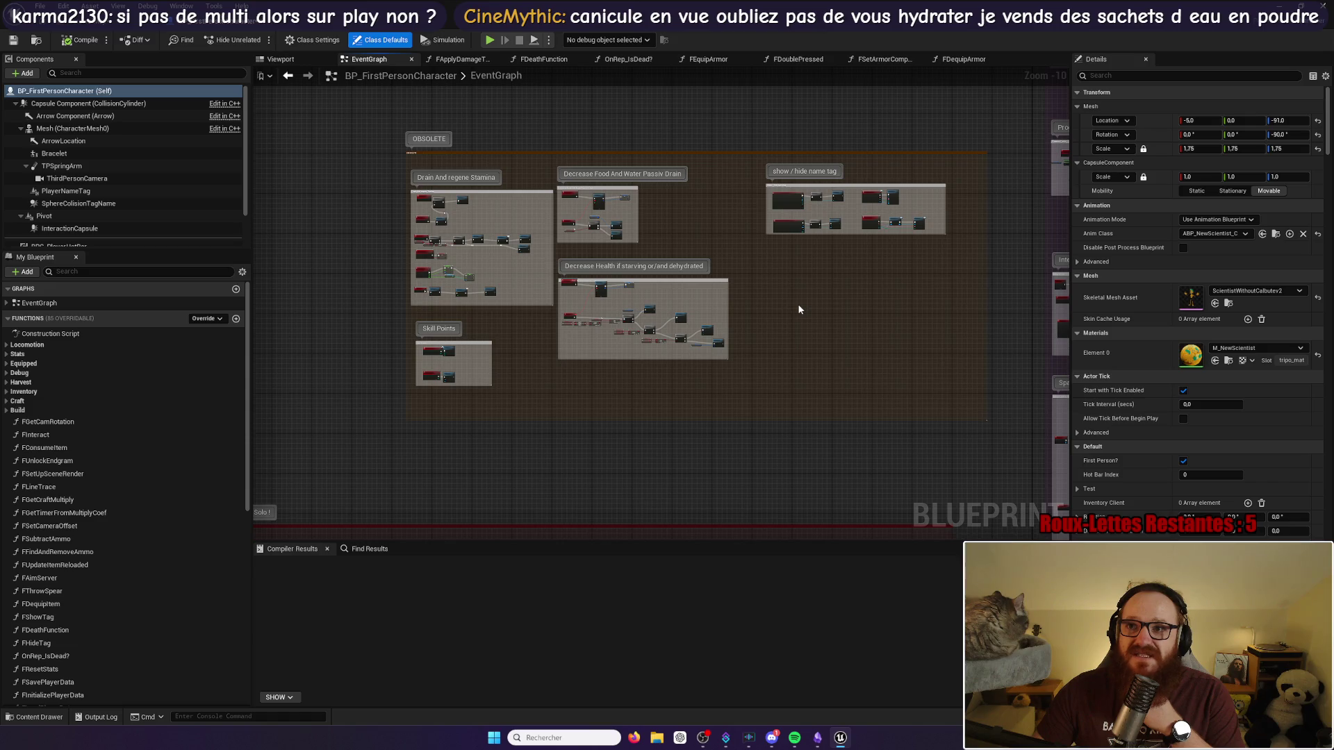
pyautogui.moveTo(802, 301)
pyautogui.mouseDown()
pyautogui.moveTo(736, 259)
pyautogui.moveTo(727, 283)
pyautogui.moveTo(789, 285)
pyautogui.mouseUp()
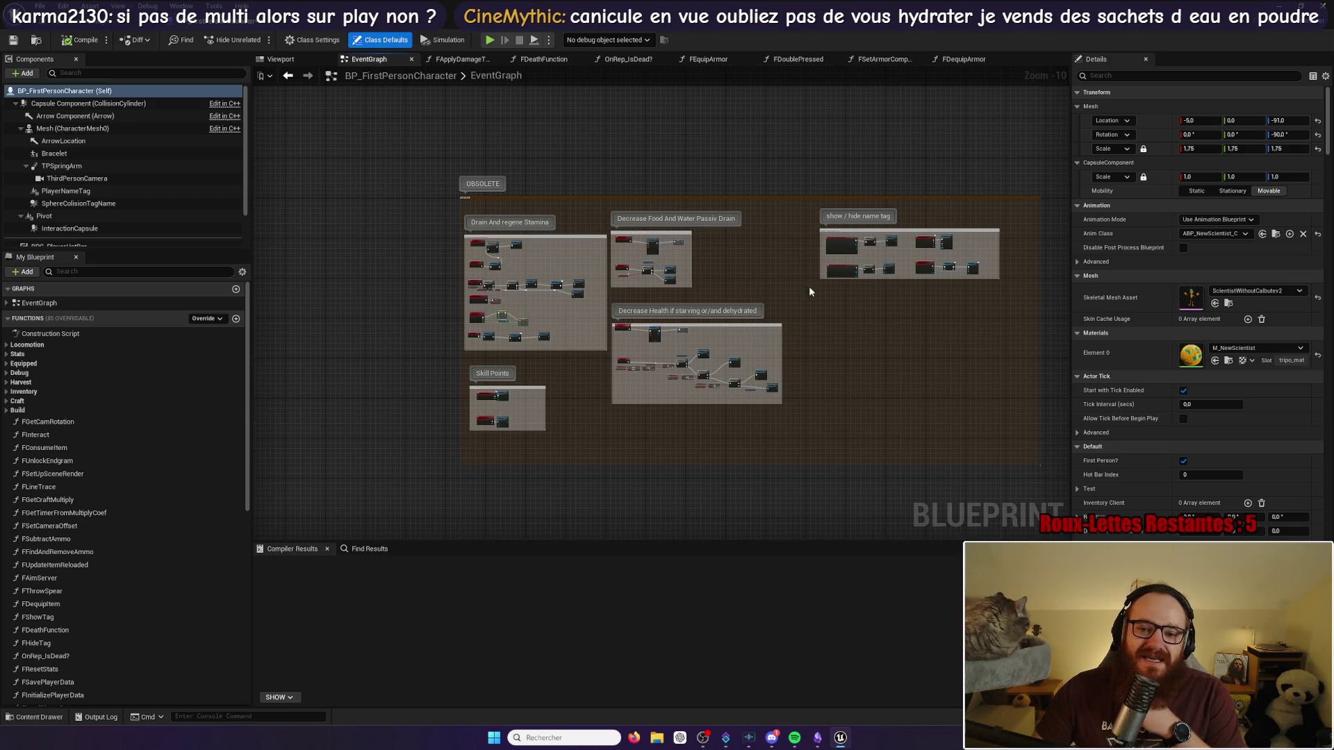
pyautogui.moveTo(809, 288); pyautogui.dragTo(616, 290)
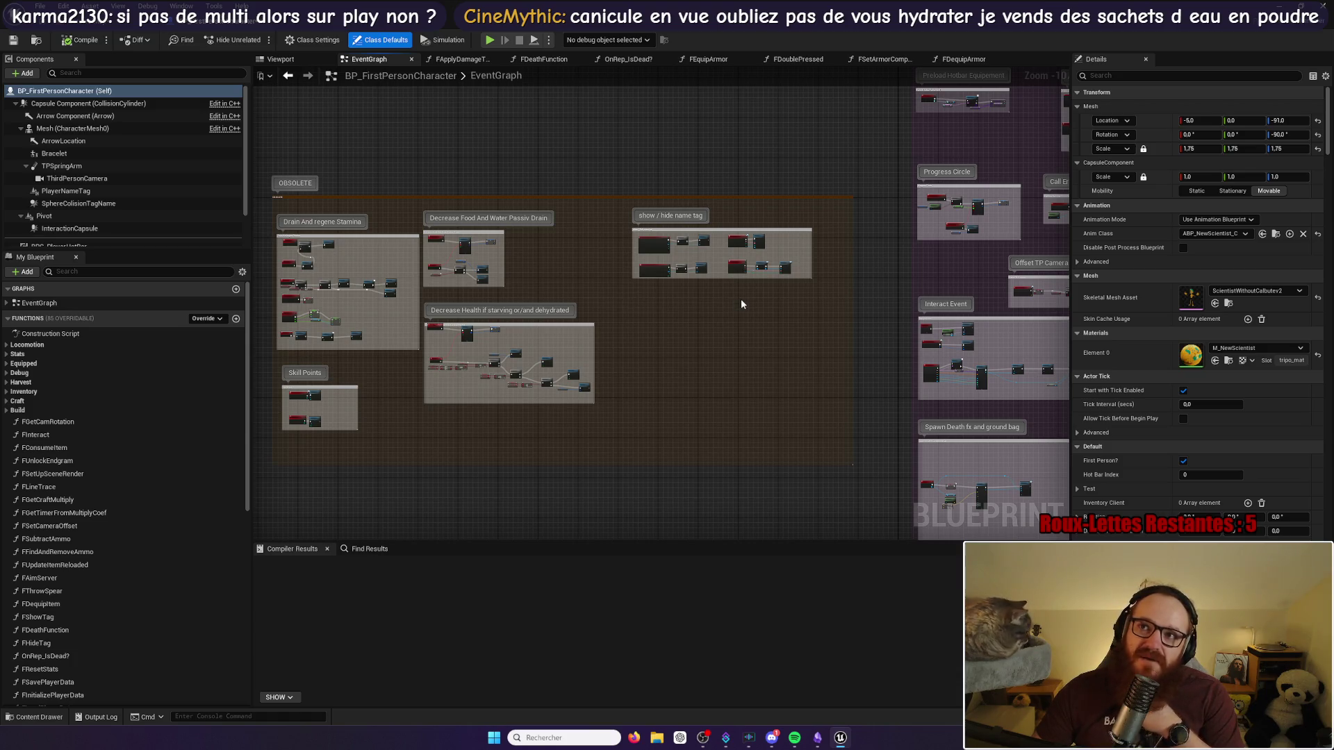
pyautogui.moveTo(548, 170); pyautogui.dragTo(757, 187)
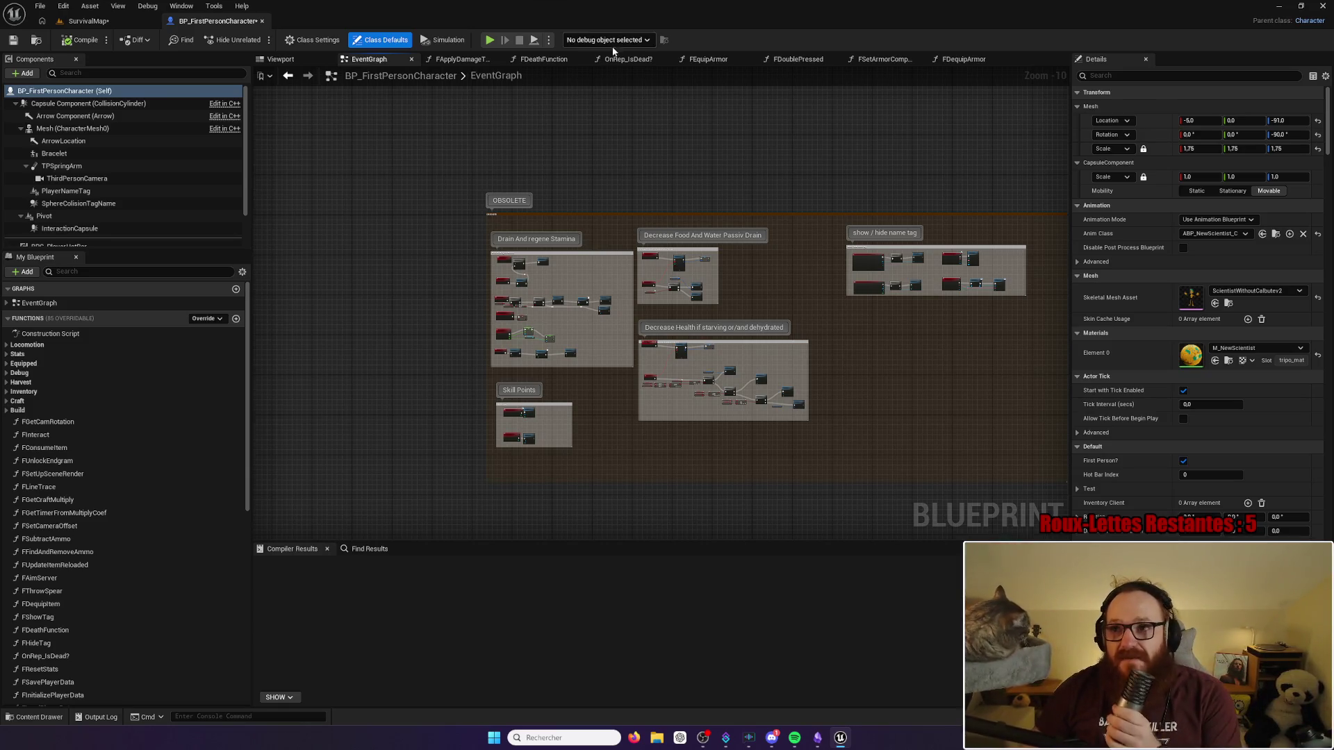
pyautogui.moveTo(753, 137); pyautogui.dragTo(706, 130)
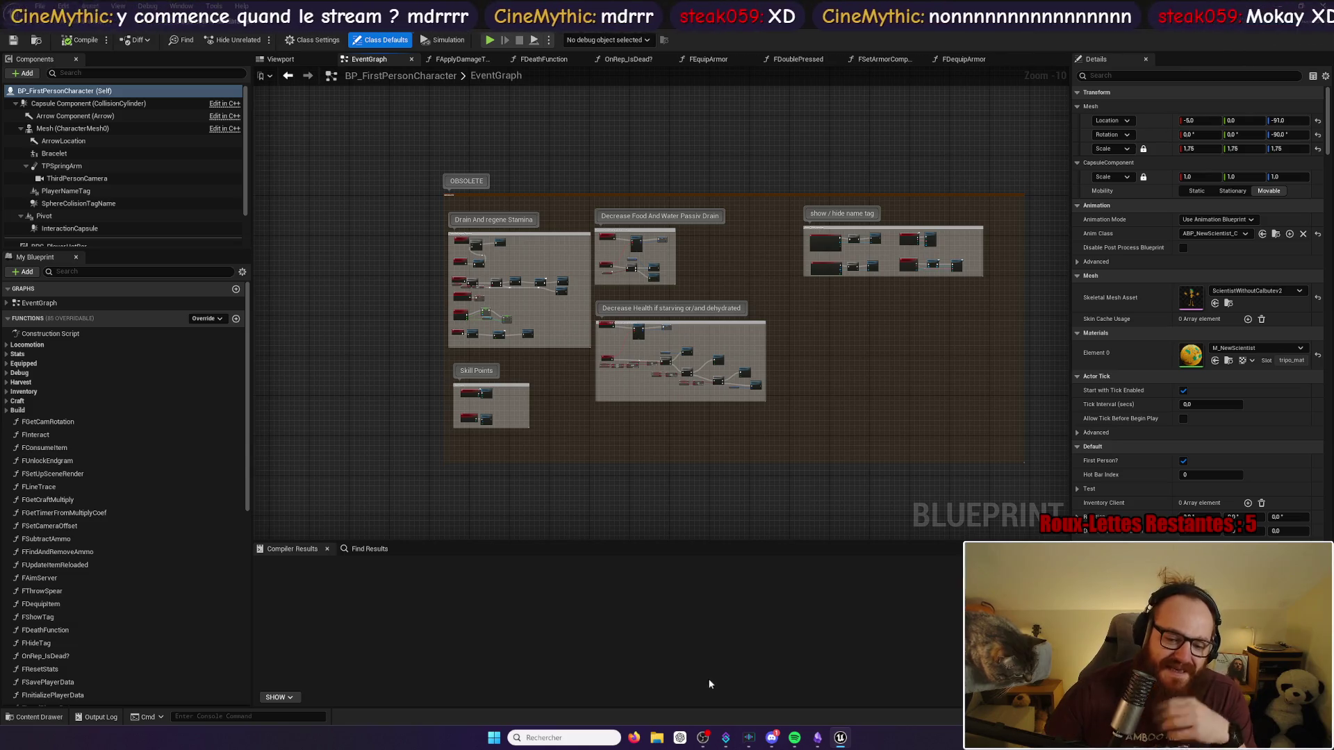
pyautogui.moveTo(726, 737)
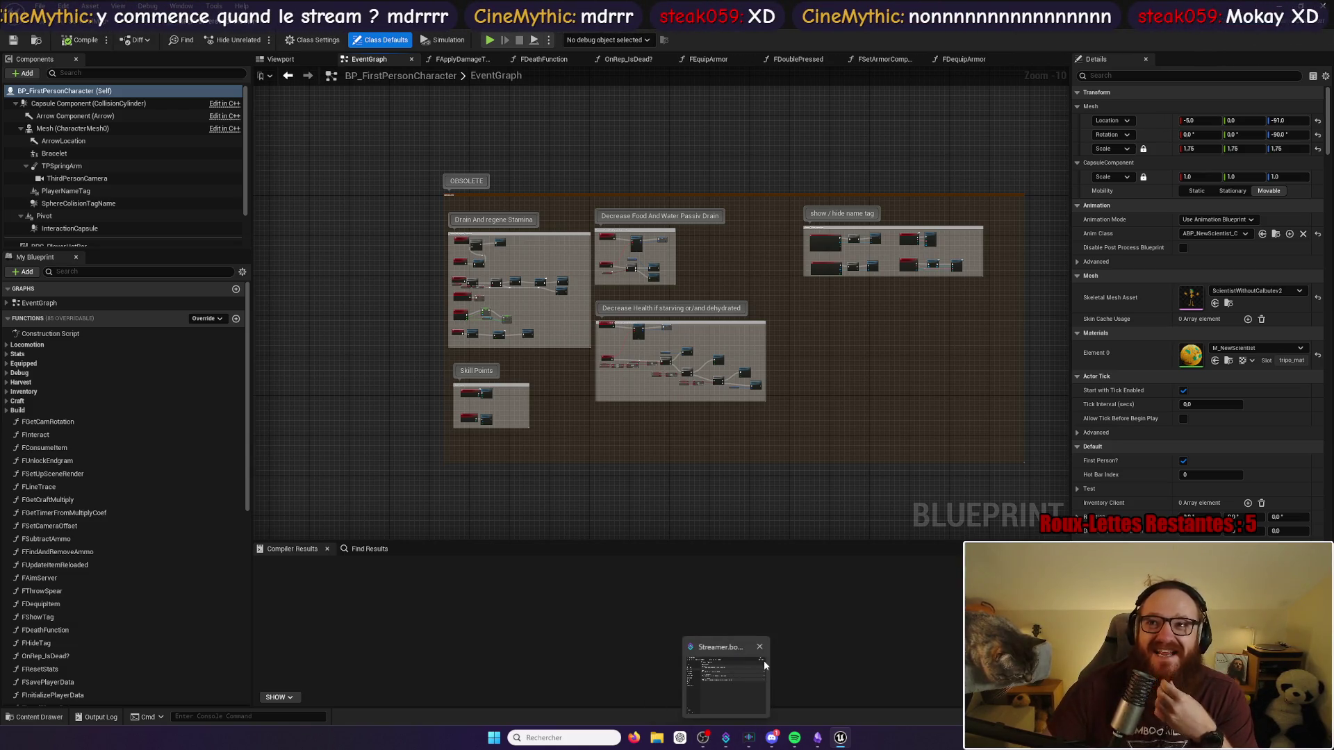
pyautogui.moveTo(794, 738)
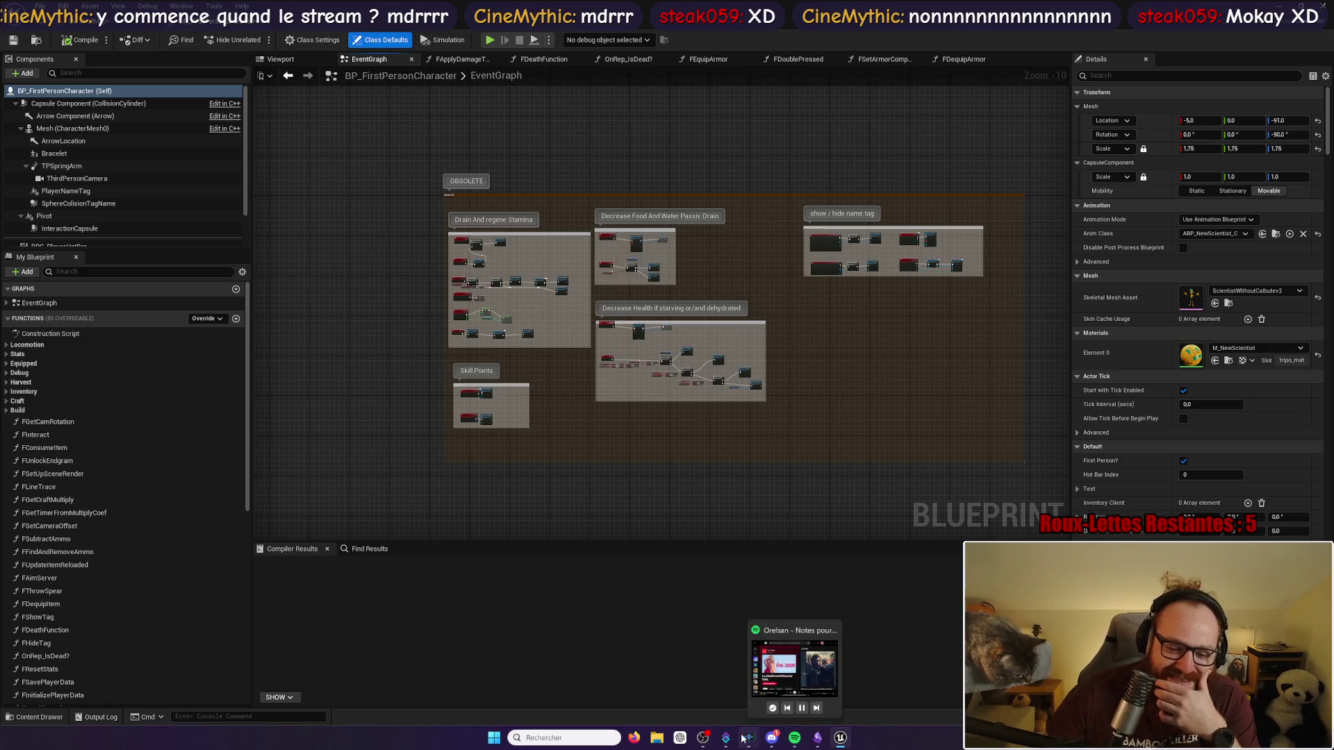
# Step: Add a Streamer.bot command named 'front' with the trigger '!front'
pyautogui.click(726, 738)
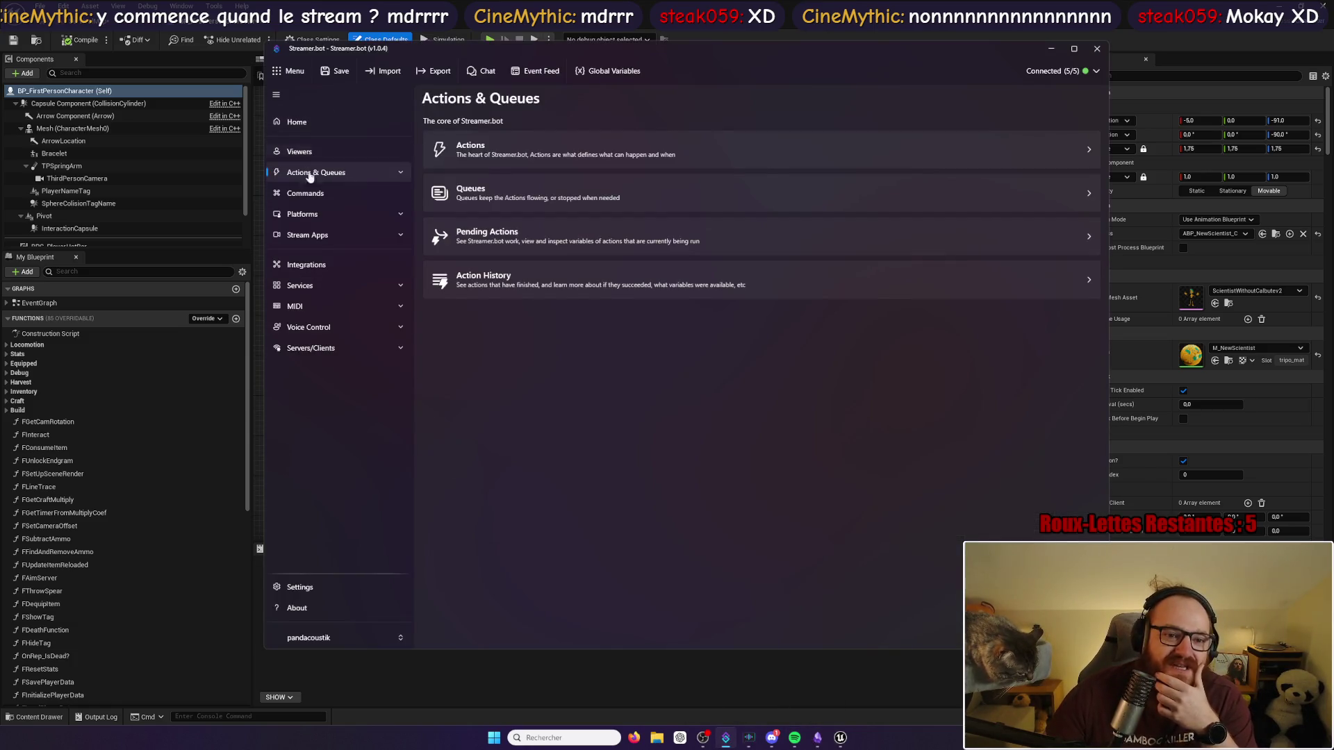
pyautogui.click(306, 214)
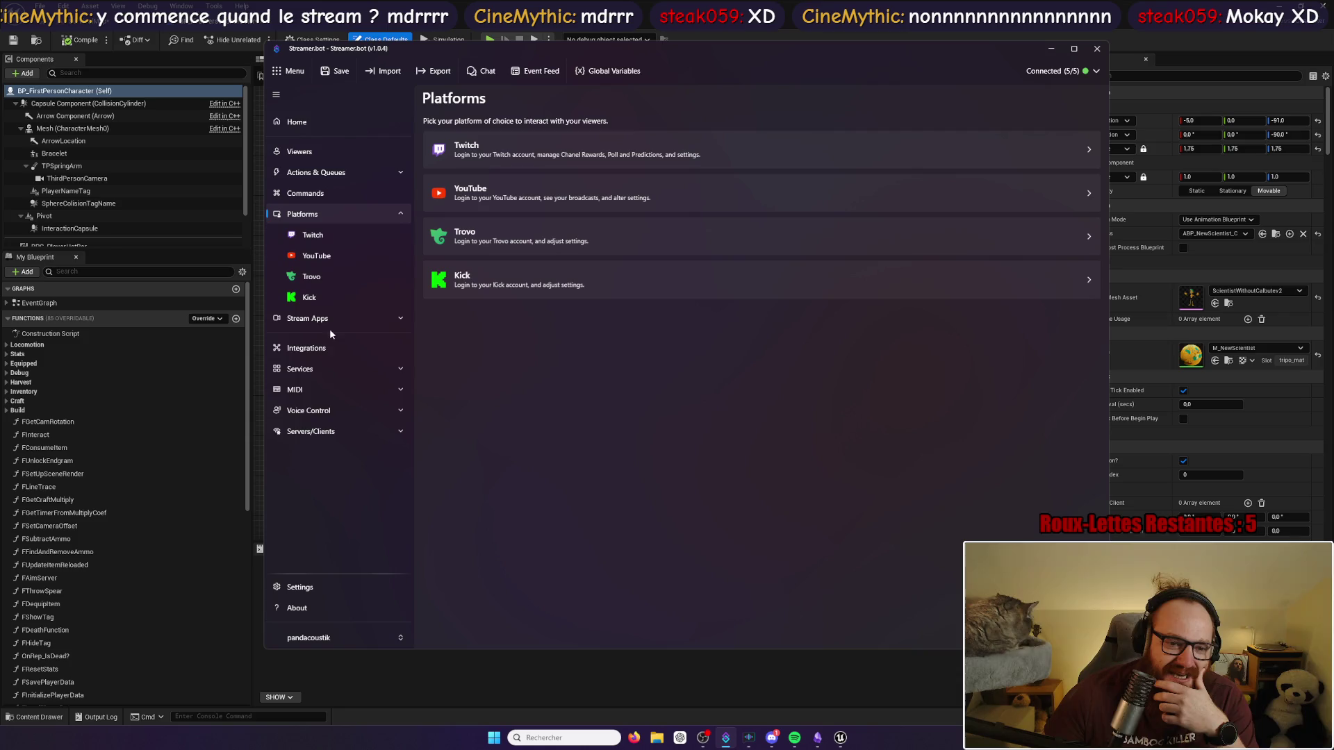
pyautogui.click(306, 193)
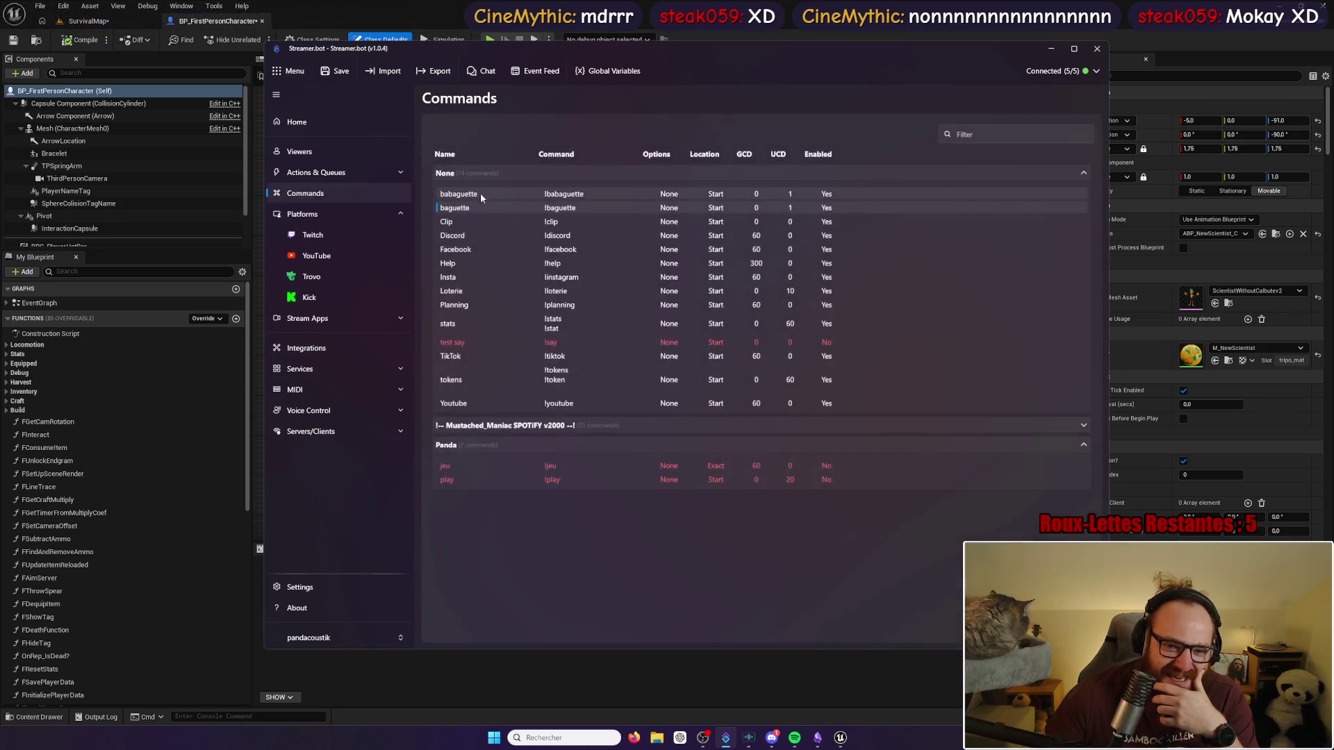
pyautogui.rightClick(491, 194)
pyautogui.click(528, 206)
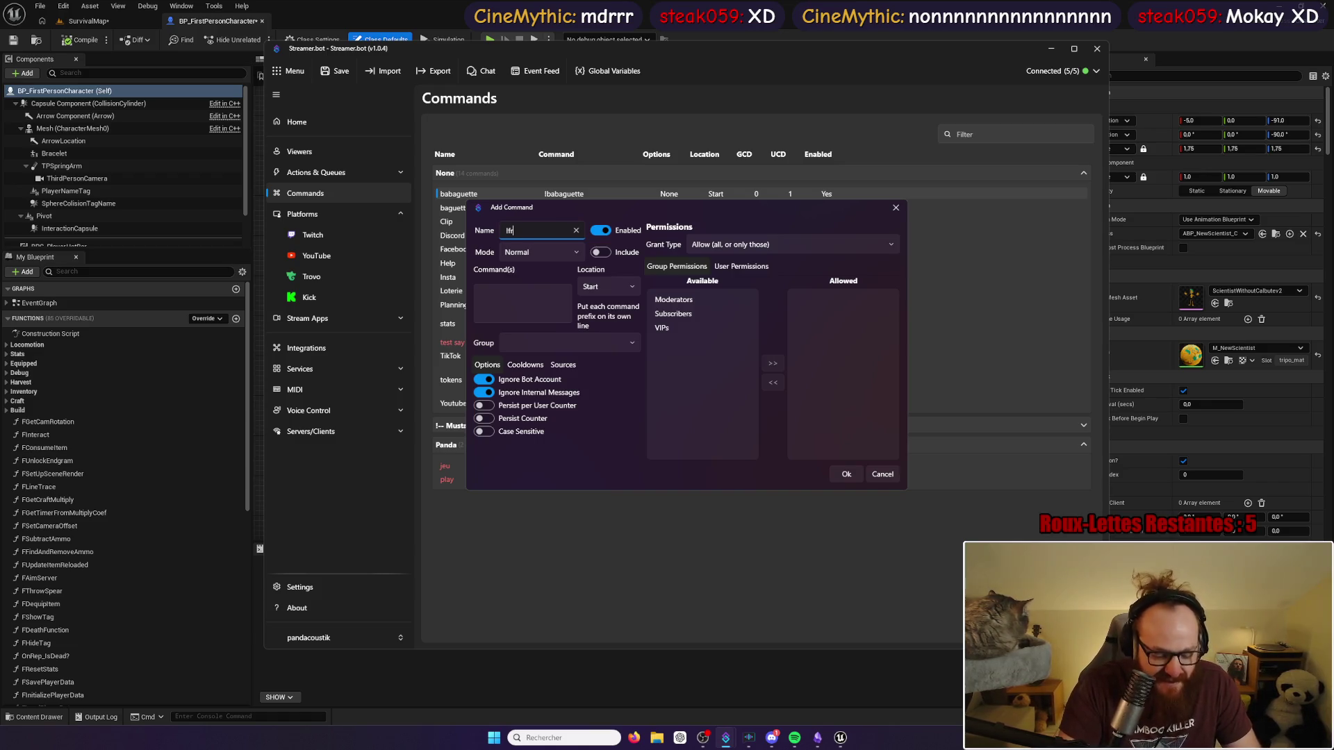
pyautogui.write('front')
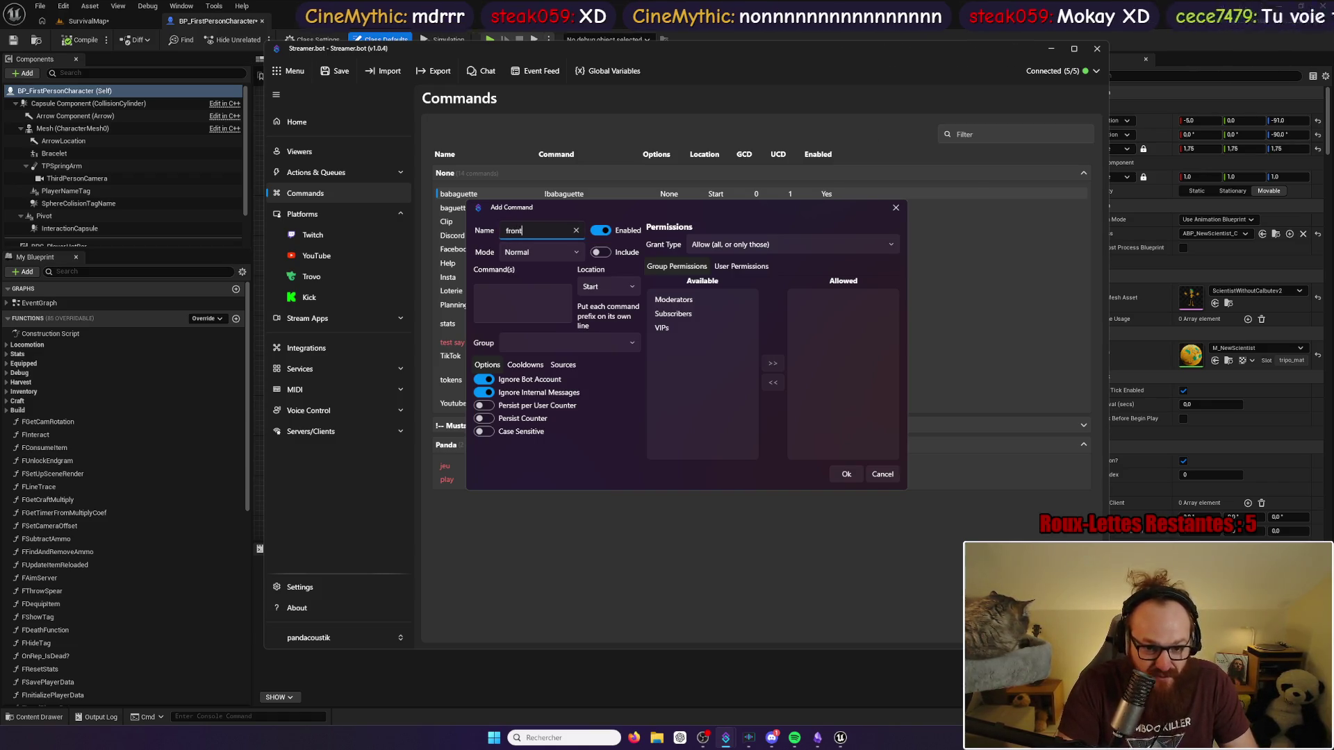
pyautogui.click(511, 295)
pyautogui.write('!front')
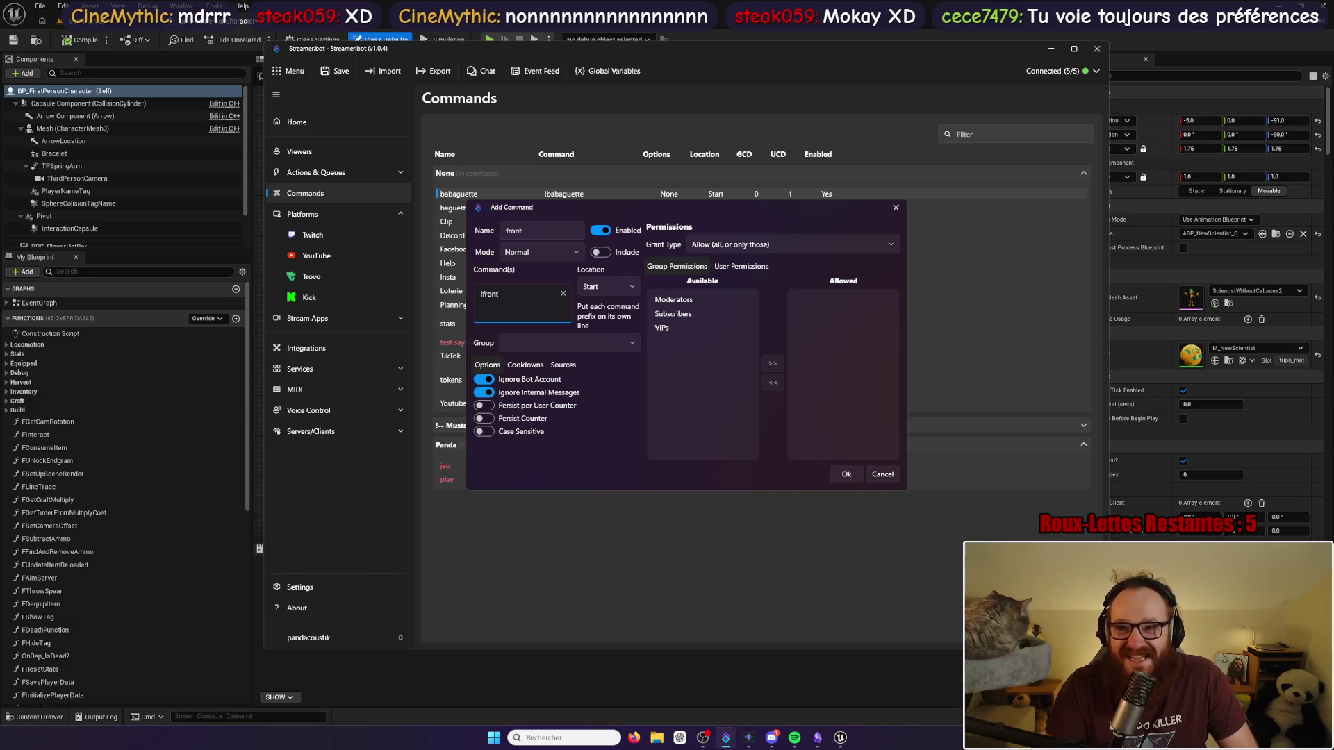
pyautogui.press('Return')
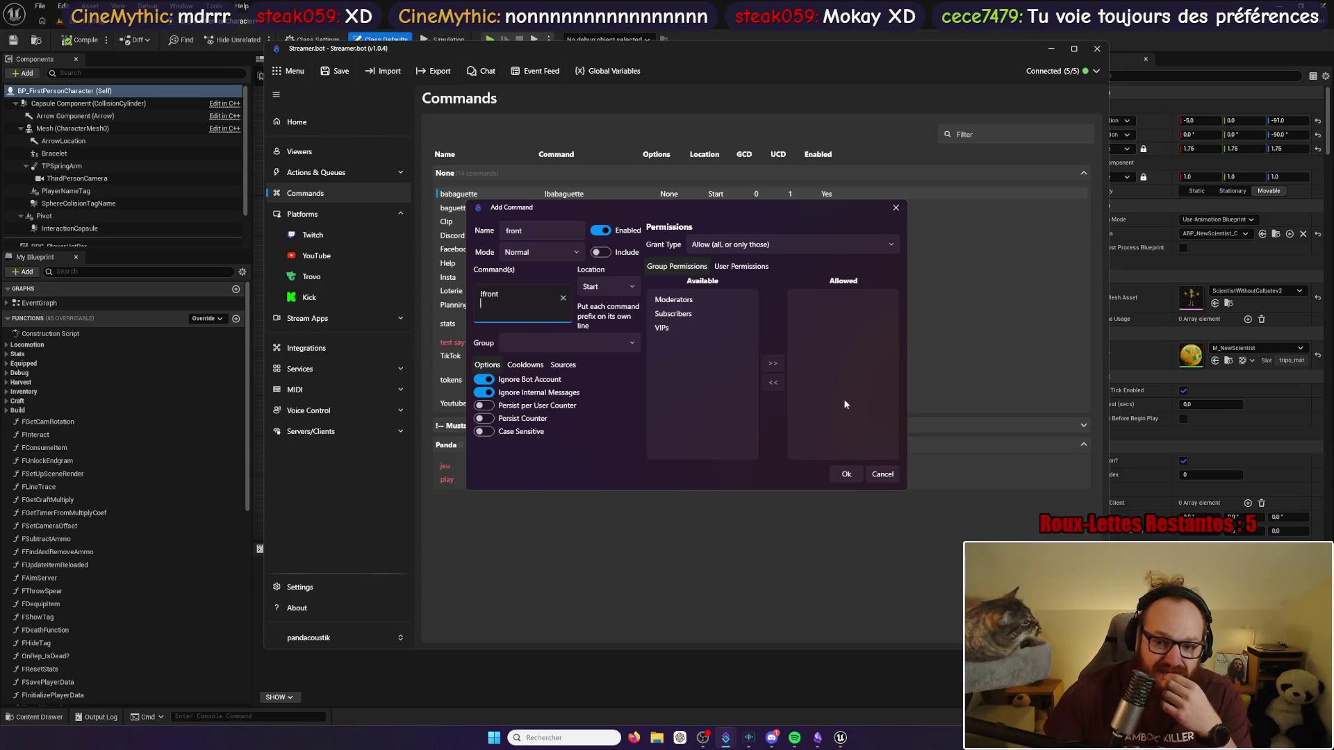
# Step: Restrict the front command to one specific viewer, found by searching their name
pyautogui.click(741, 266)
pyautogui.click(768, 452)
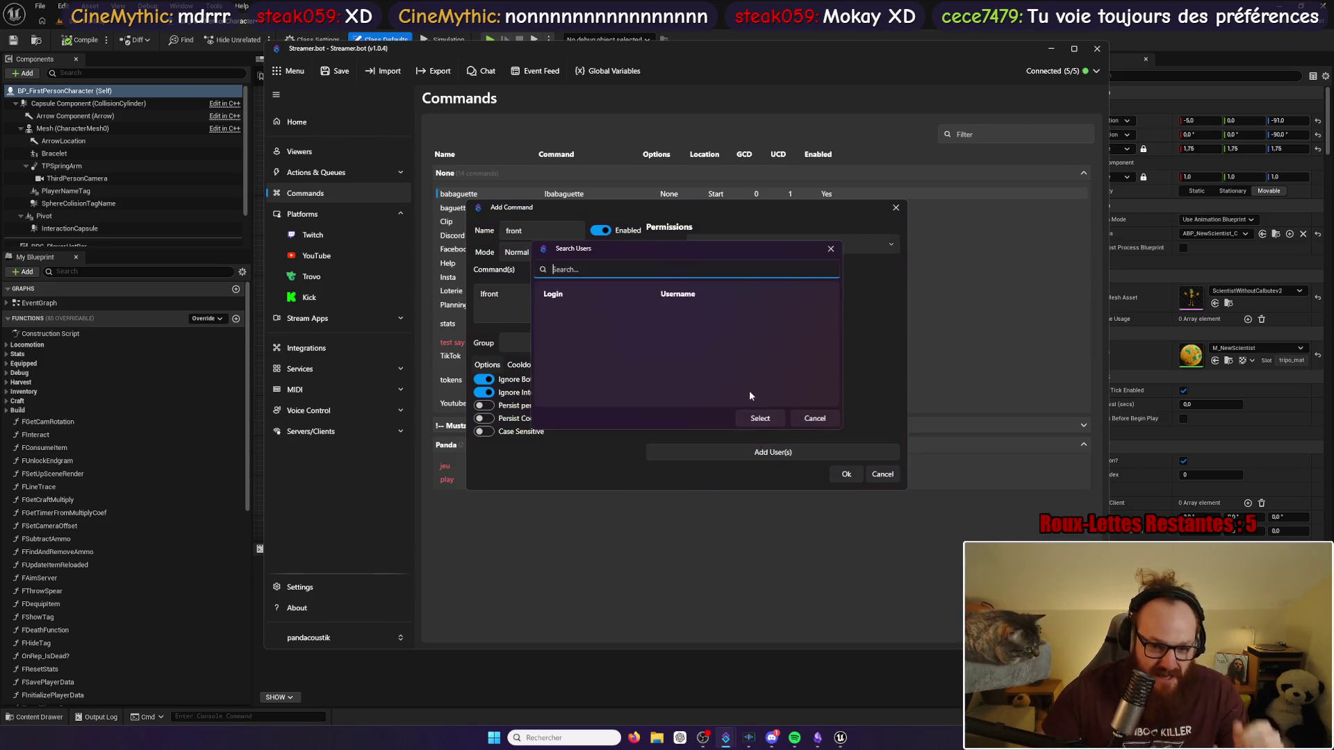
pyautogui.write('st')
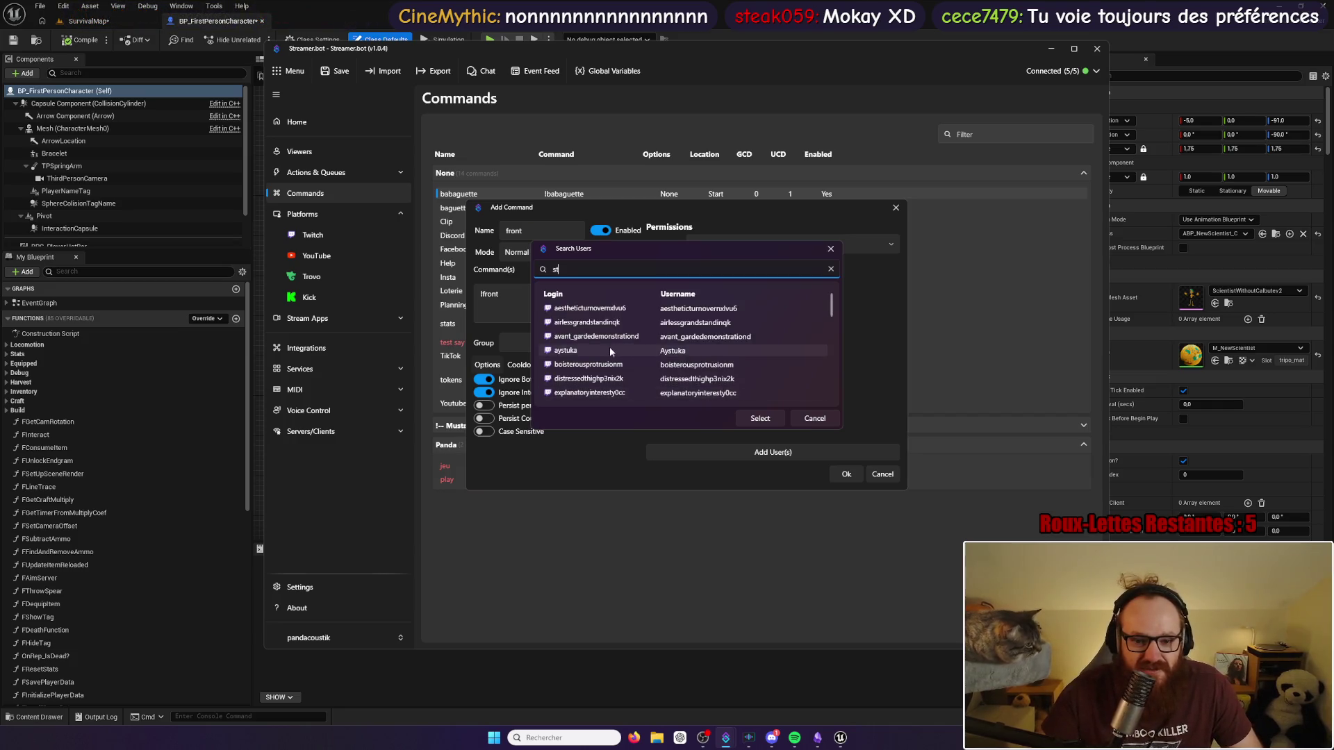
pyautogui.write('e')
pyautogui.click(607, 351)
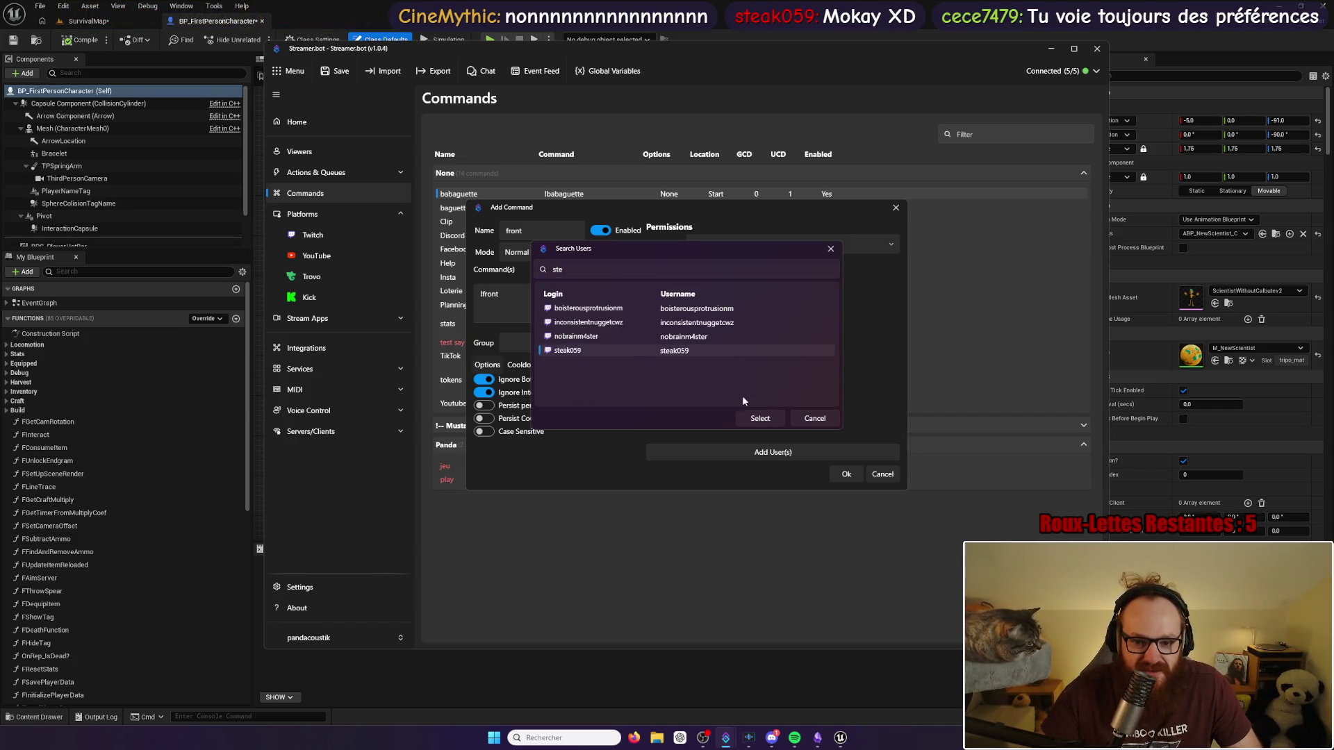
pyautogui.click(768, 417)
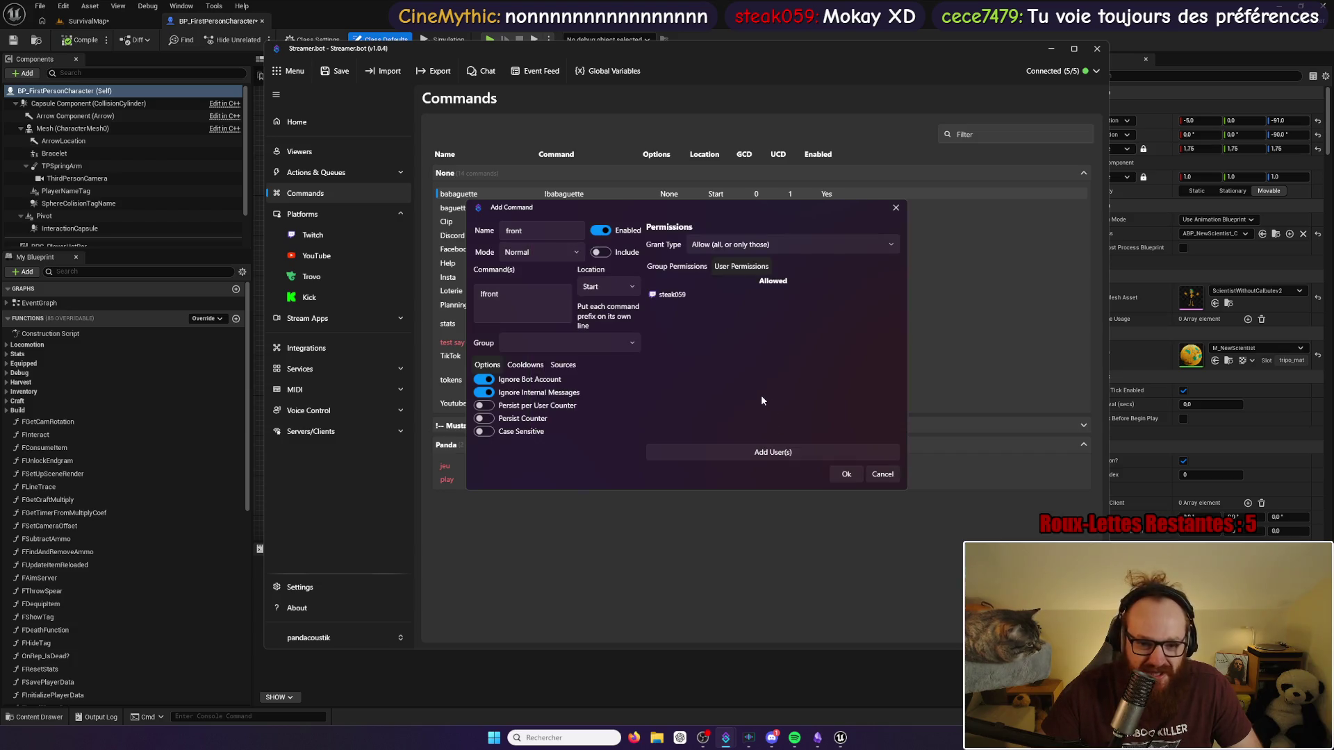
# Step: Give the front command a 60-second user cooldown and save it
pyautogui.click(525, 365)
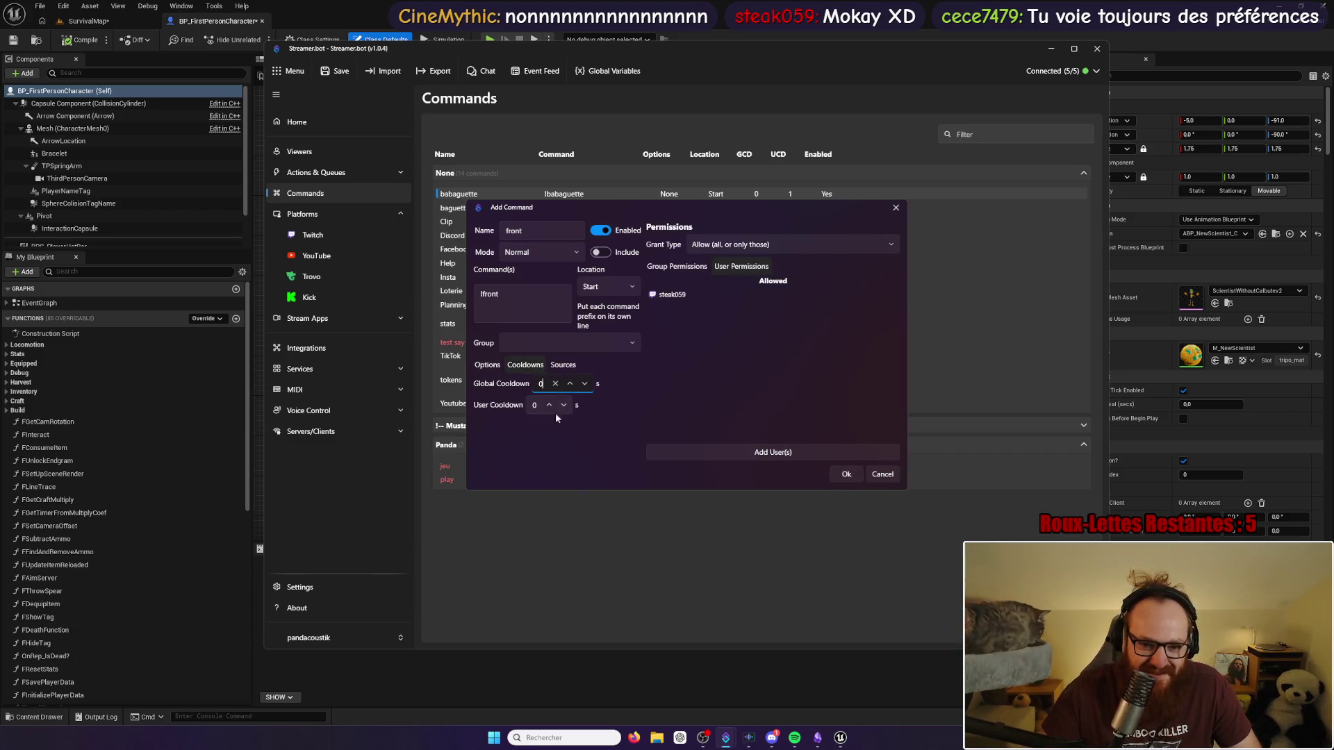
pyautogui.click(536, 405)
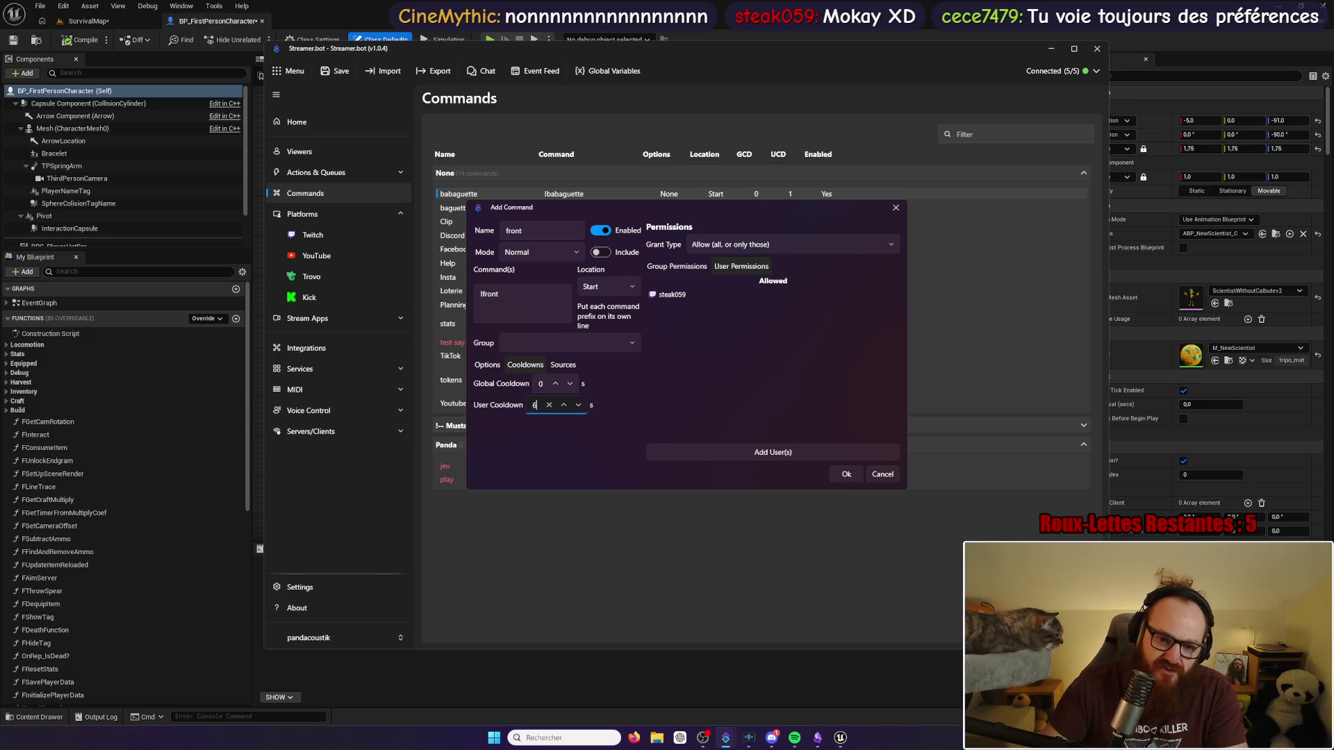
pyautogui.write('60')
pyautogui.click(846, 474)
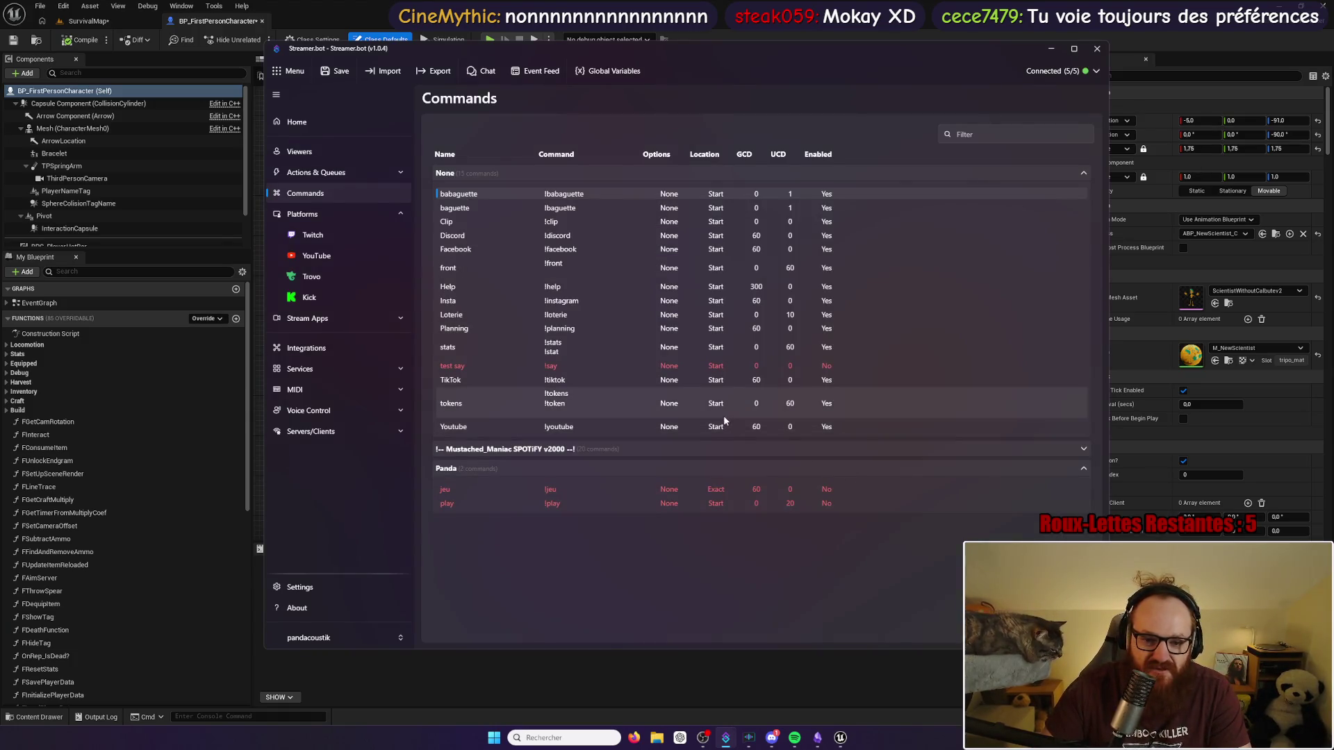
# Step: Paste the Baguette action's Command Triggered trigger into the Gros Front action's Triggers
pyautogui.click(313, 172)
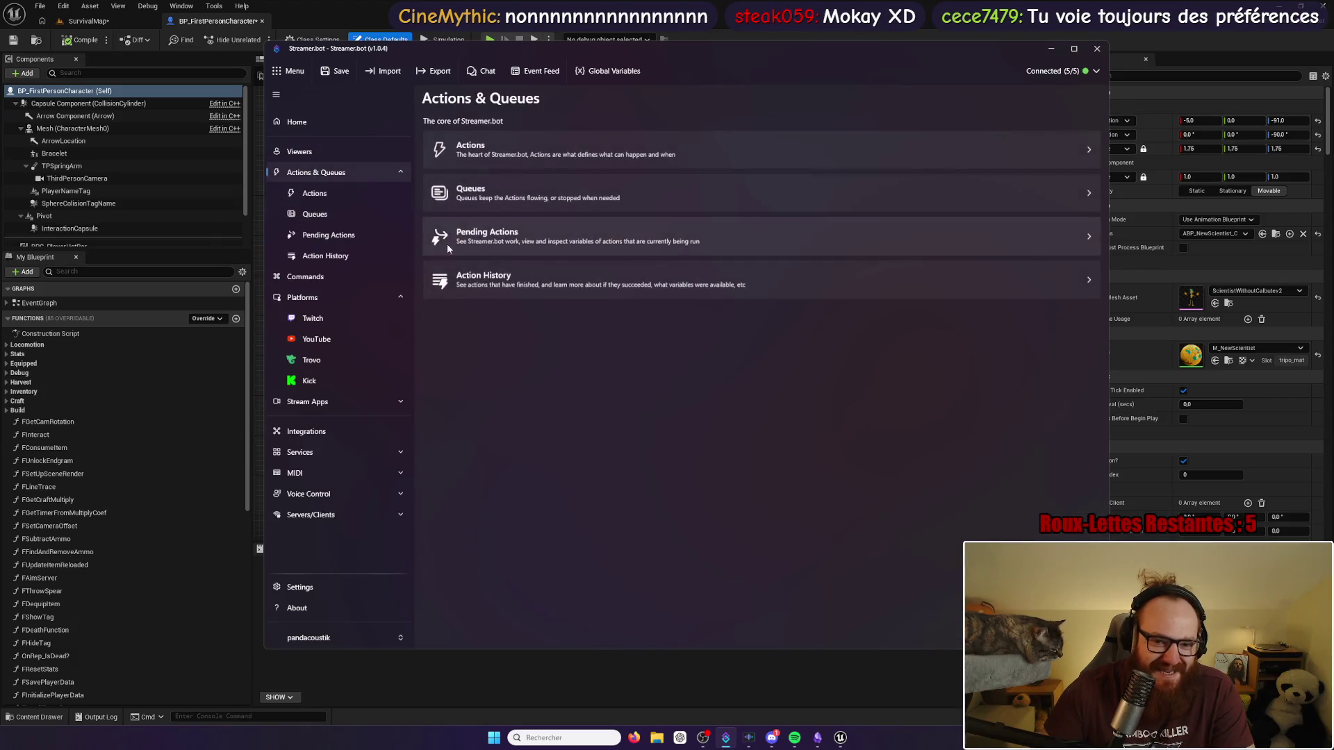
pyautogui.click(316, 195)
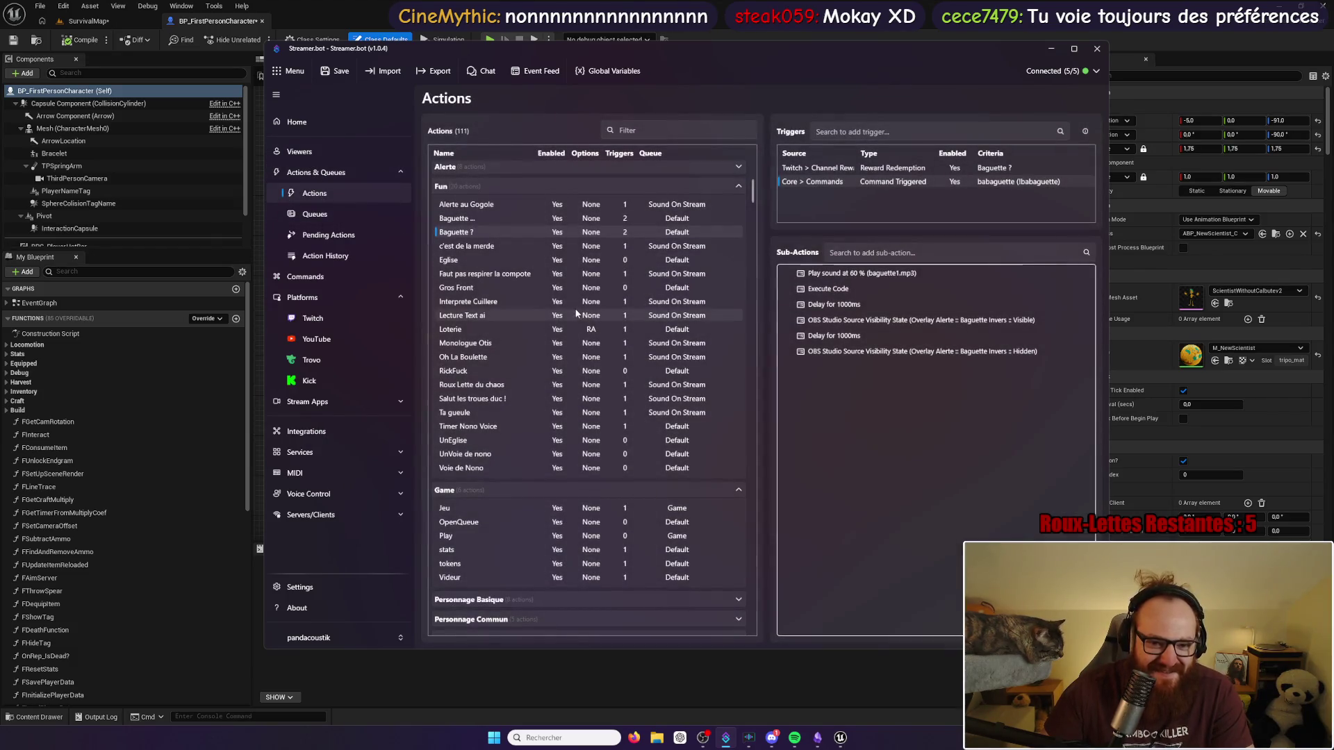
pyautogui.click(473, 288)
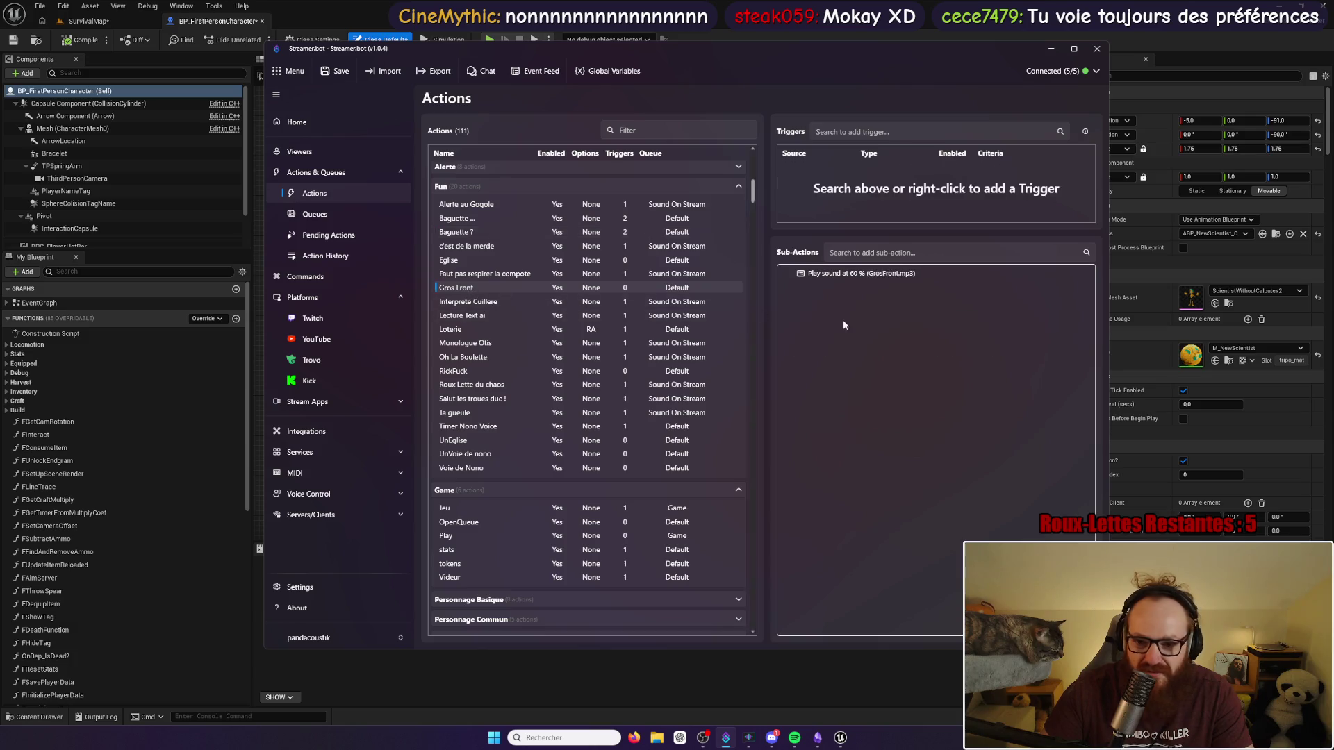
pyautogui.rightClick(932, 190)
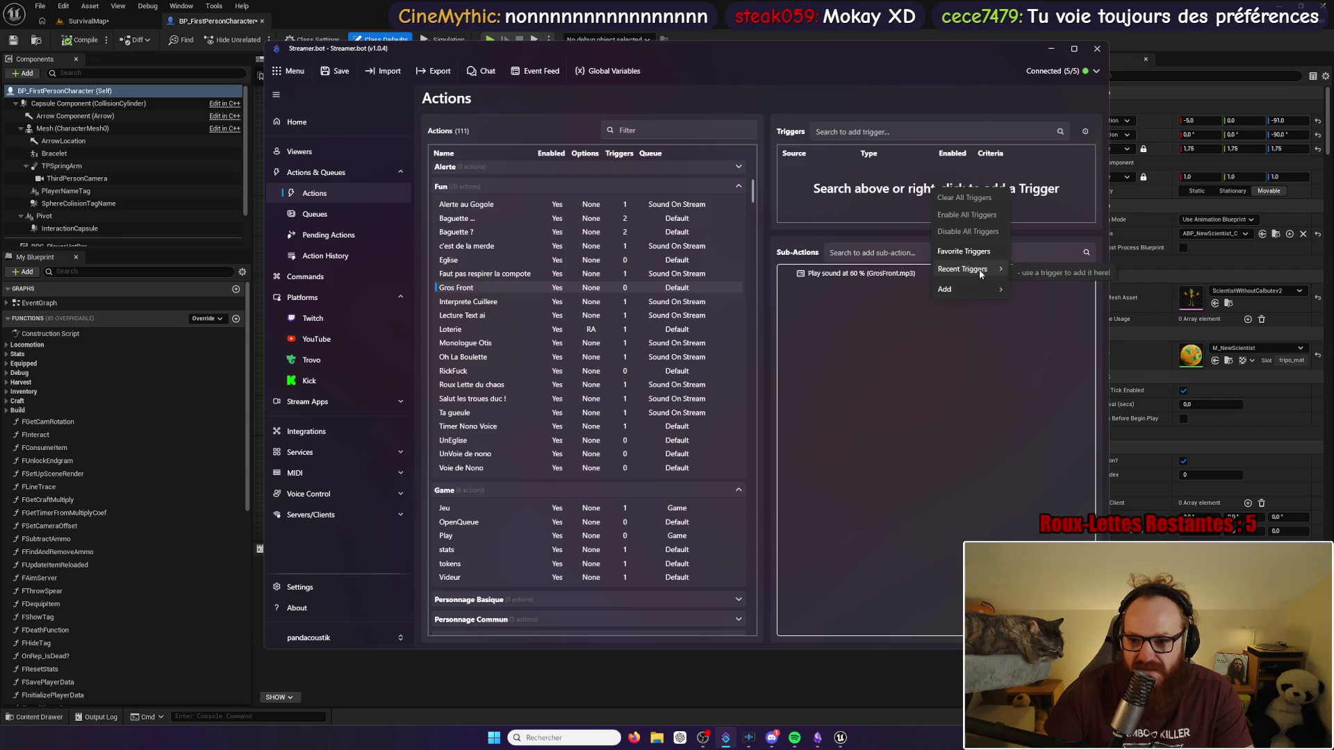
pyautogui.click(909, 178)
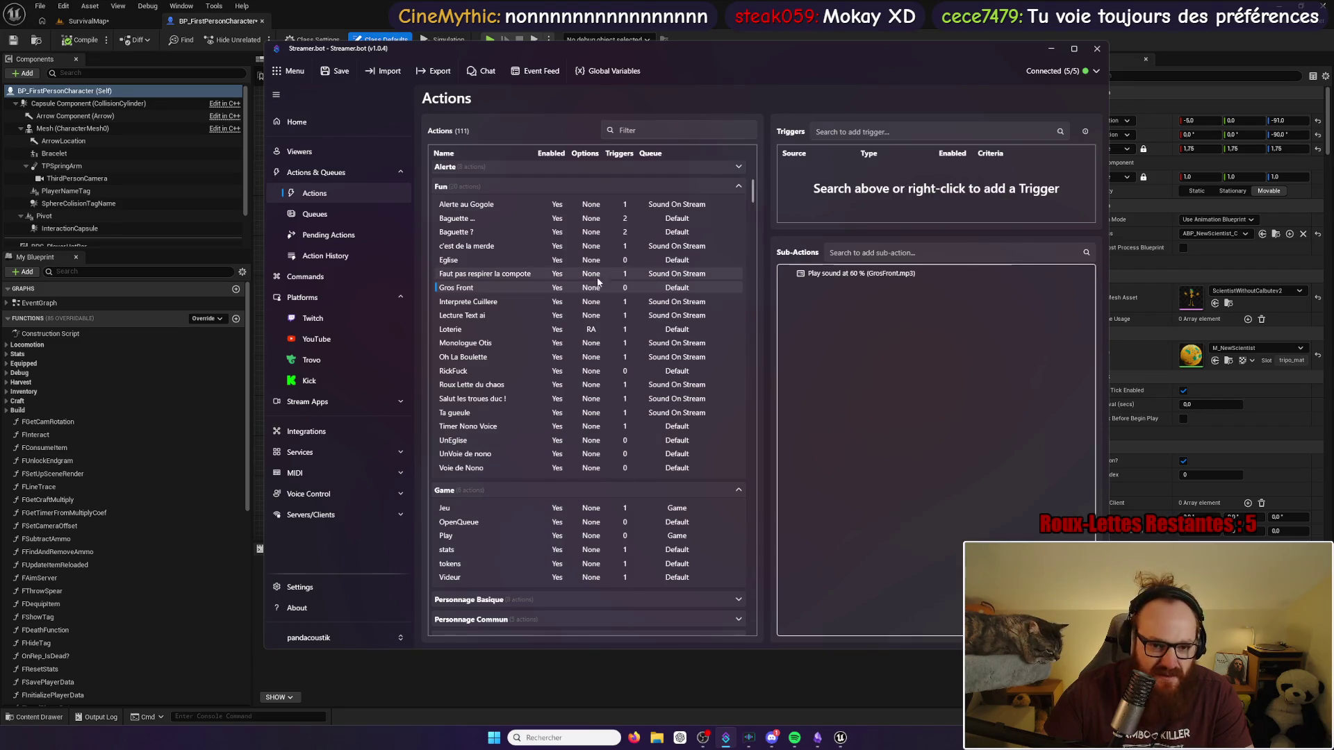
pyautogui.click(459, 218)
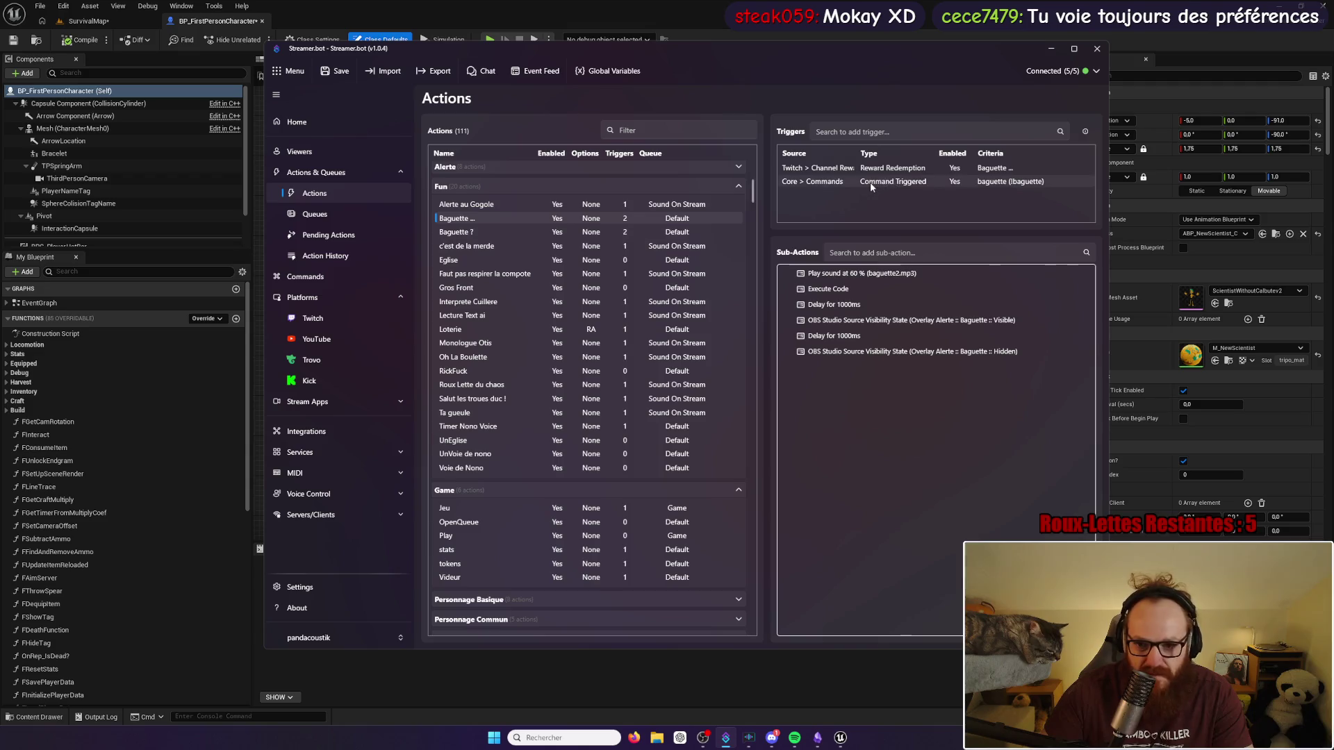
pyautogui.click(477, 287)
pyautogui.hotkey('ctrl', 'v')
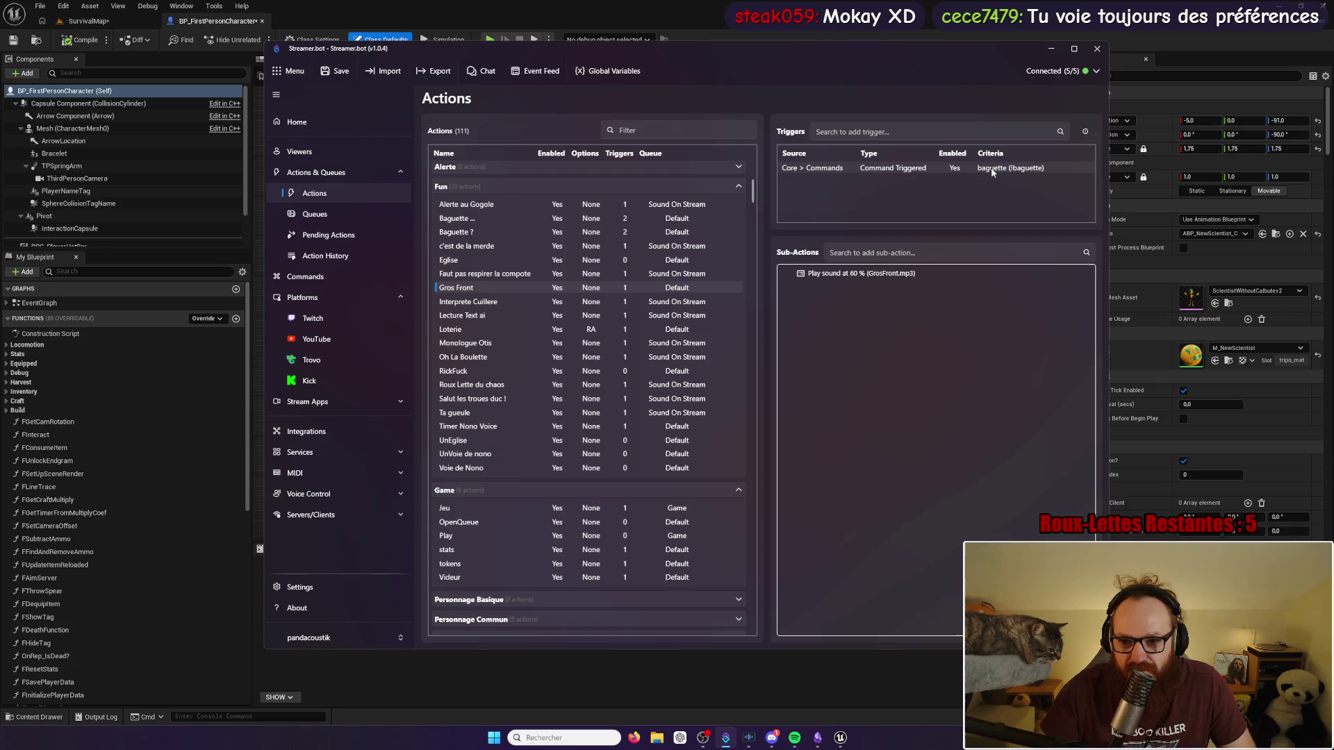
# Step: Change Gros Front's Command Triggered trigger from baguette to 'front (!front)'
pyautogui.doubleClick(992, 173)
pyautogui.click(816, 331)
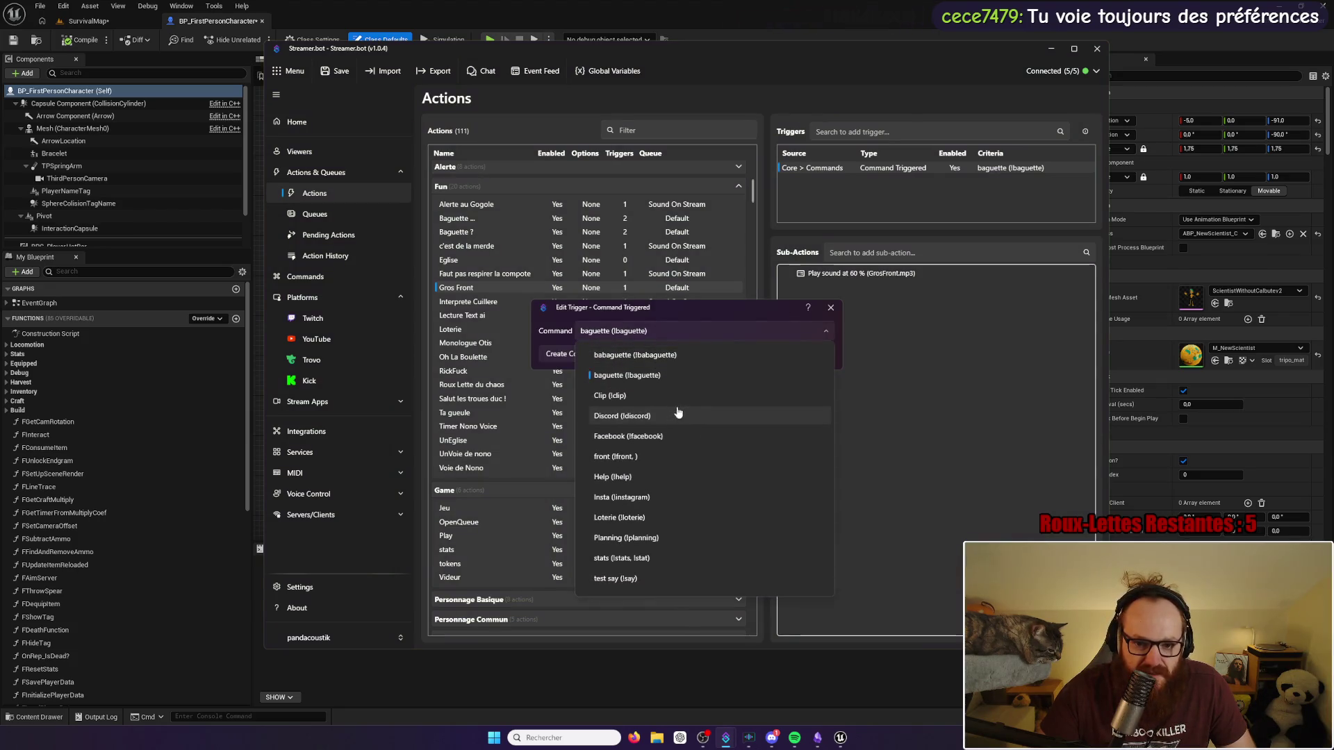
pyautogui.click(615, 456)
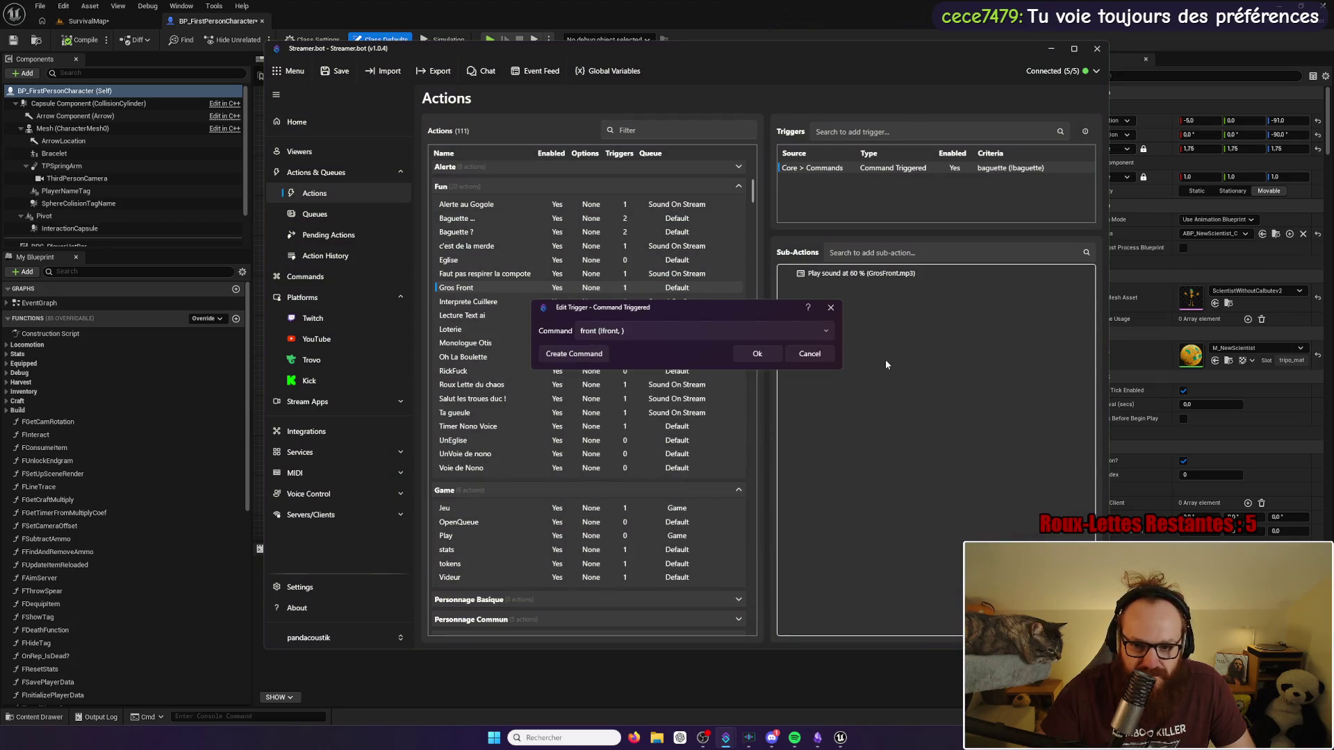
pyautogui.click(738, 357)
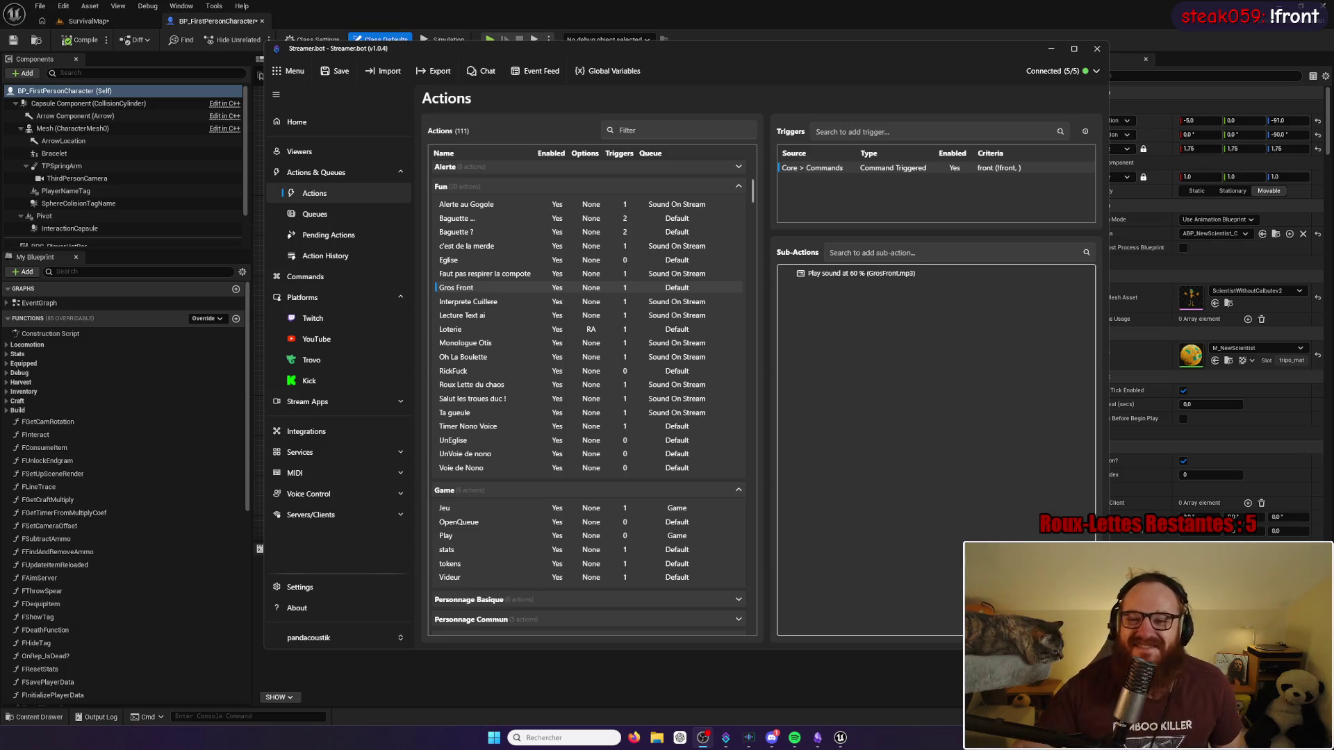
pyautogui.click(857, 56)
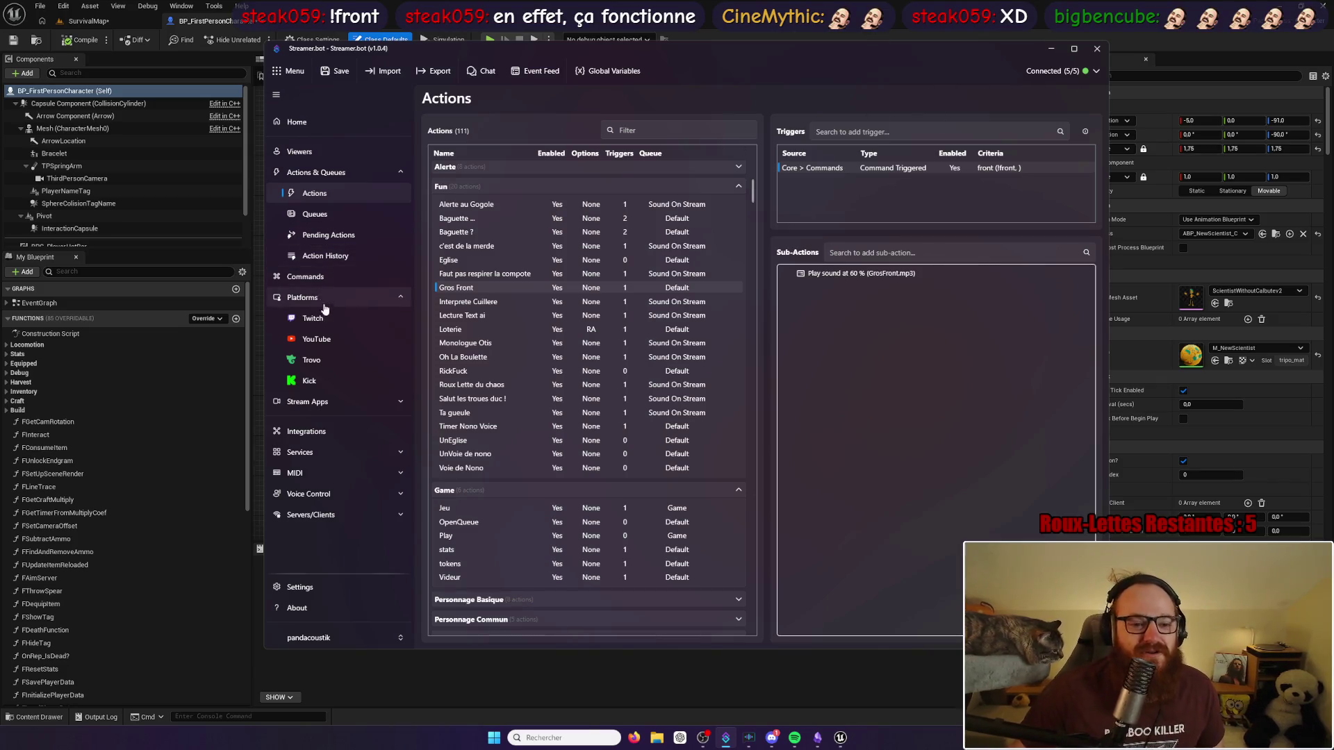
# Step: Return to the Commands list and minimize Streamer.bot to reveal Unreal Engine
pyautogui.click(337, 278)
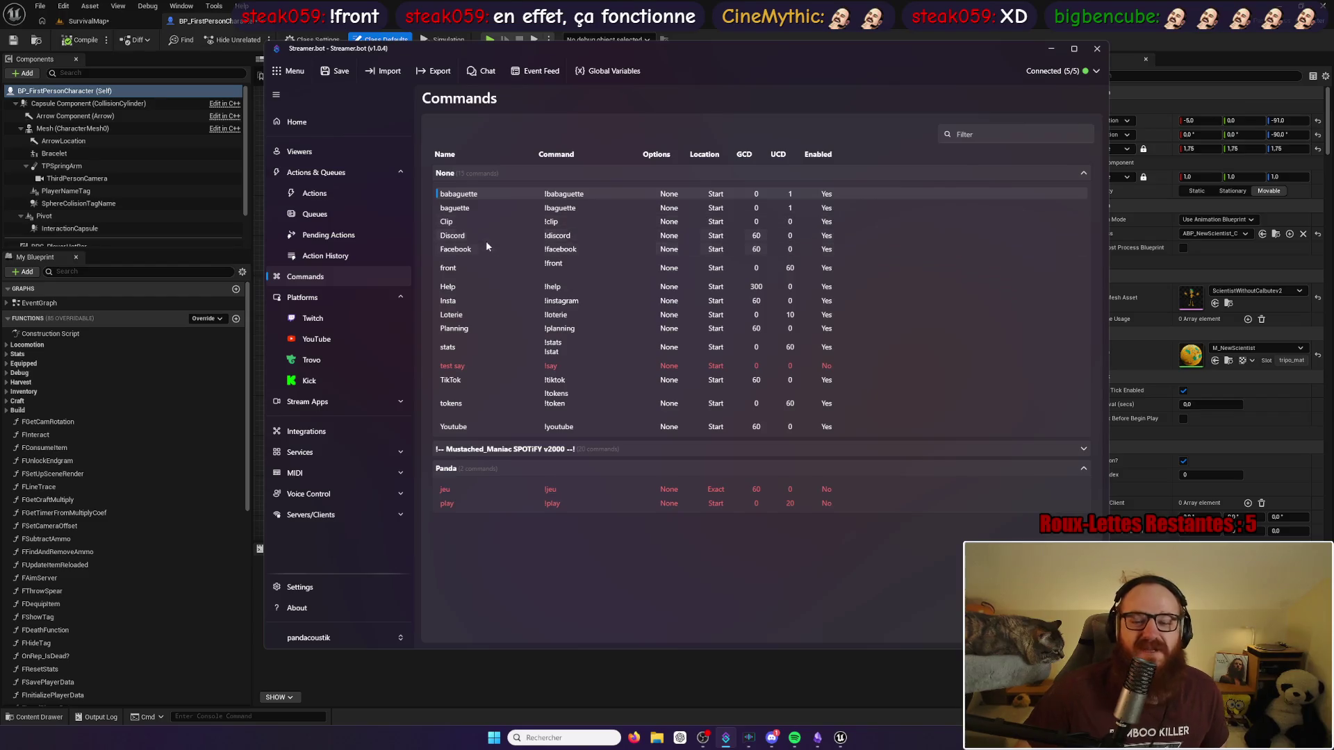
pyautogui.click(1051, 49)
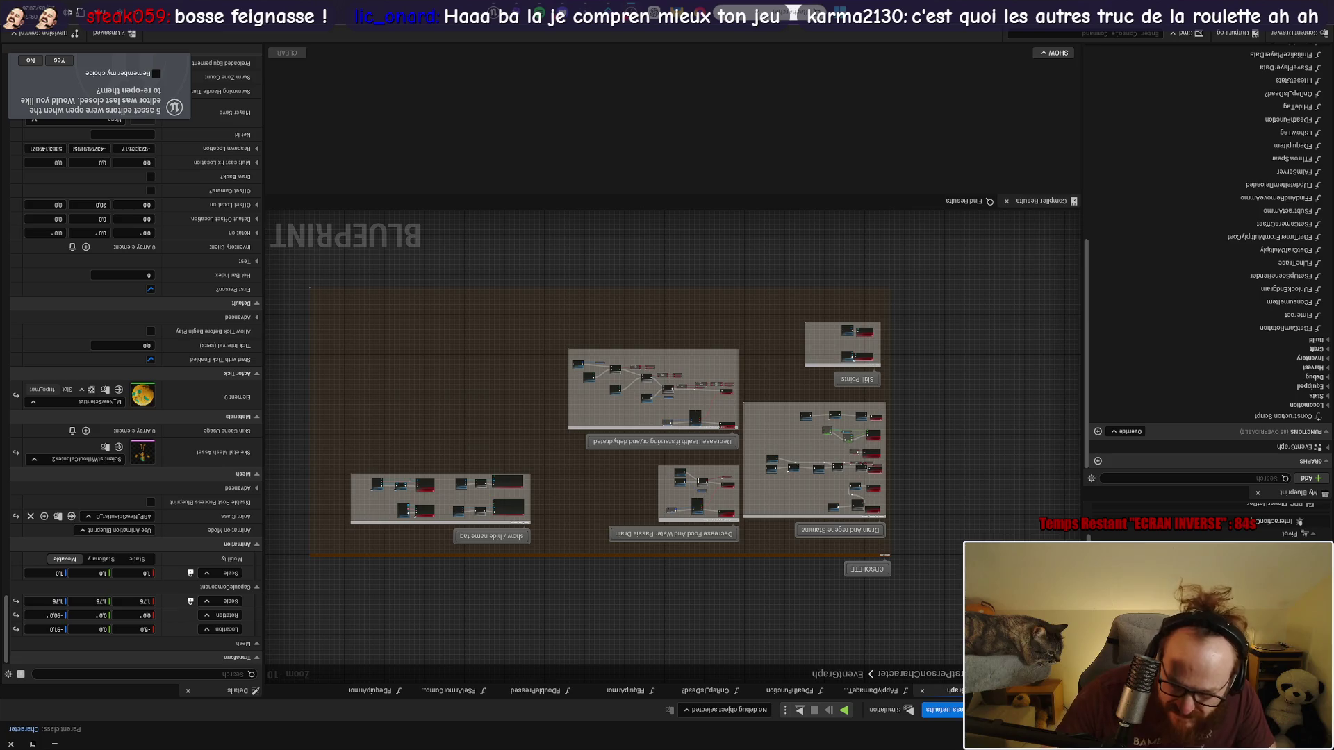
# Step: Switch to the level editor and launch Play-In-Editor with Alt+P
pyautogui.hotkey('alt', 'Tab')
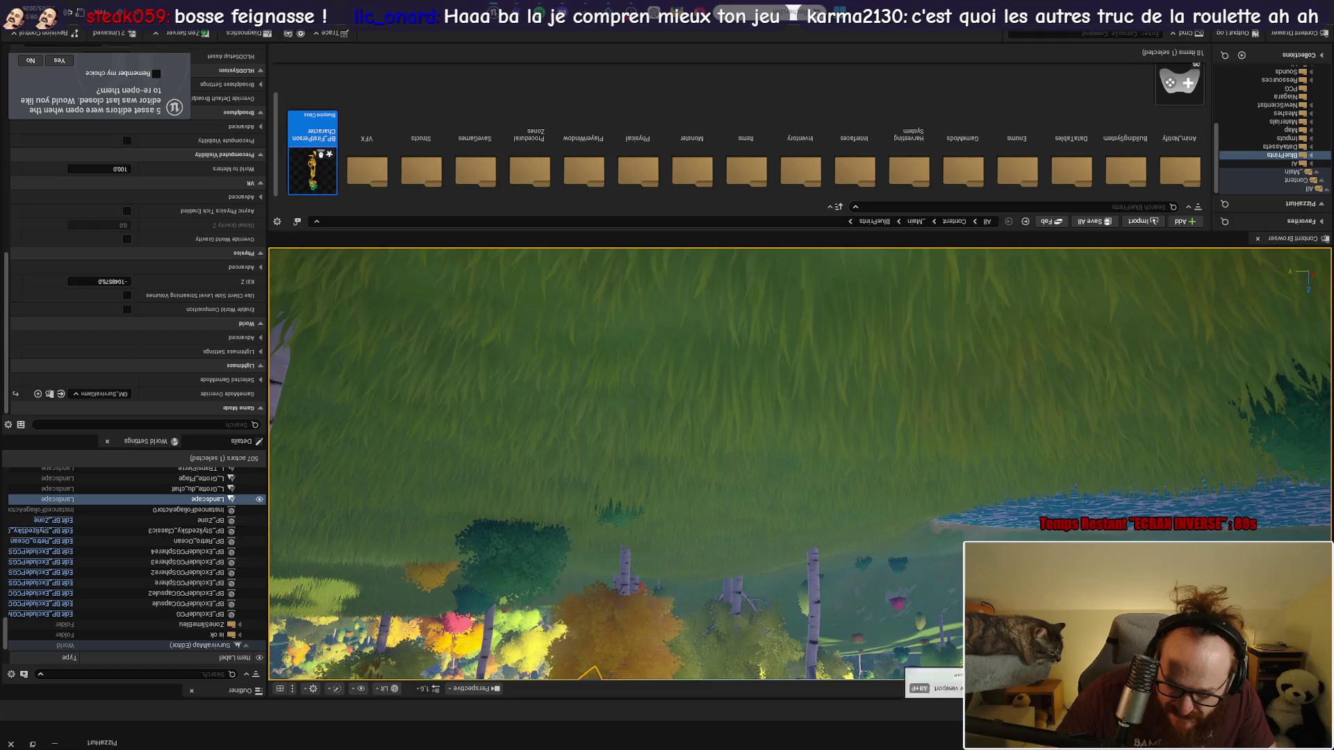
pyautogui.hotkey('alt', 'p')
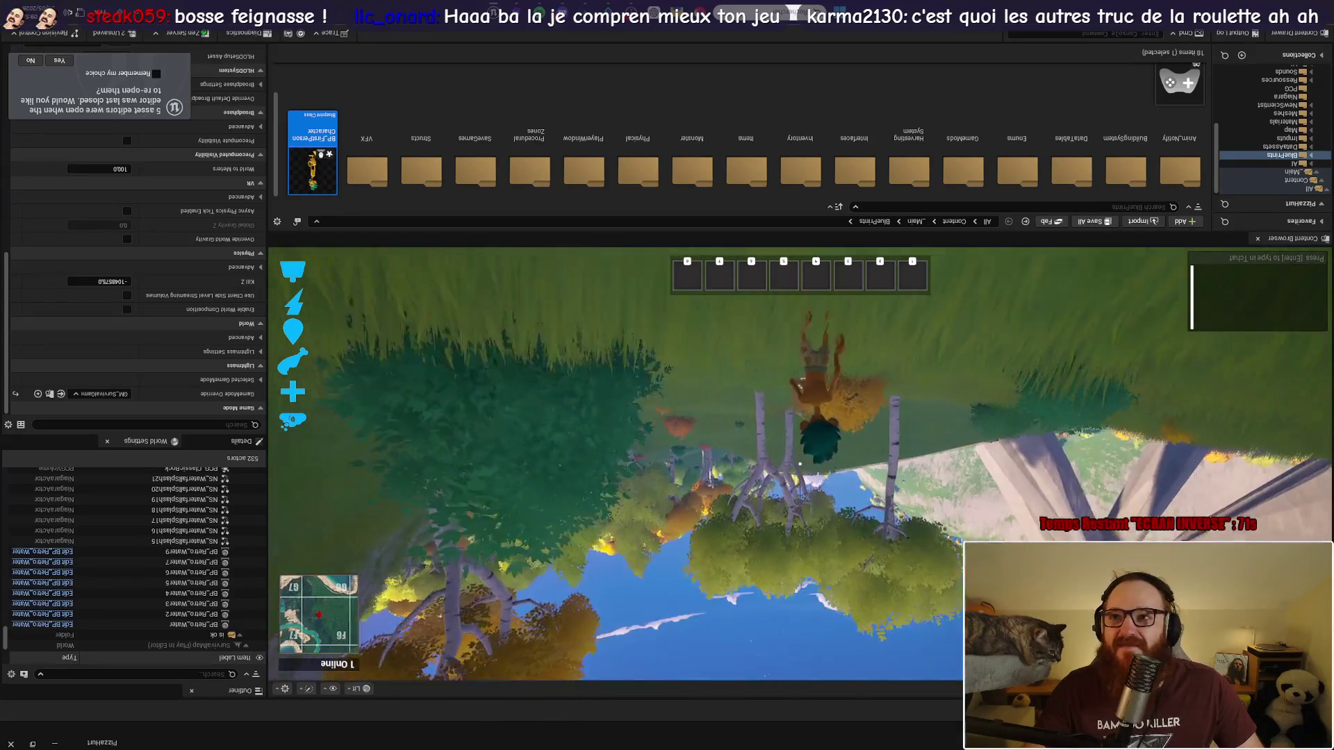
# Step: Run the character across the grass, past the cliff and trees, toward the pink pond
pyautogui.press('w')
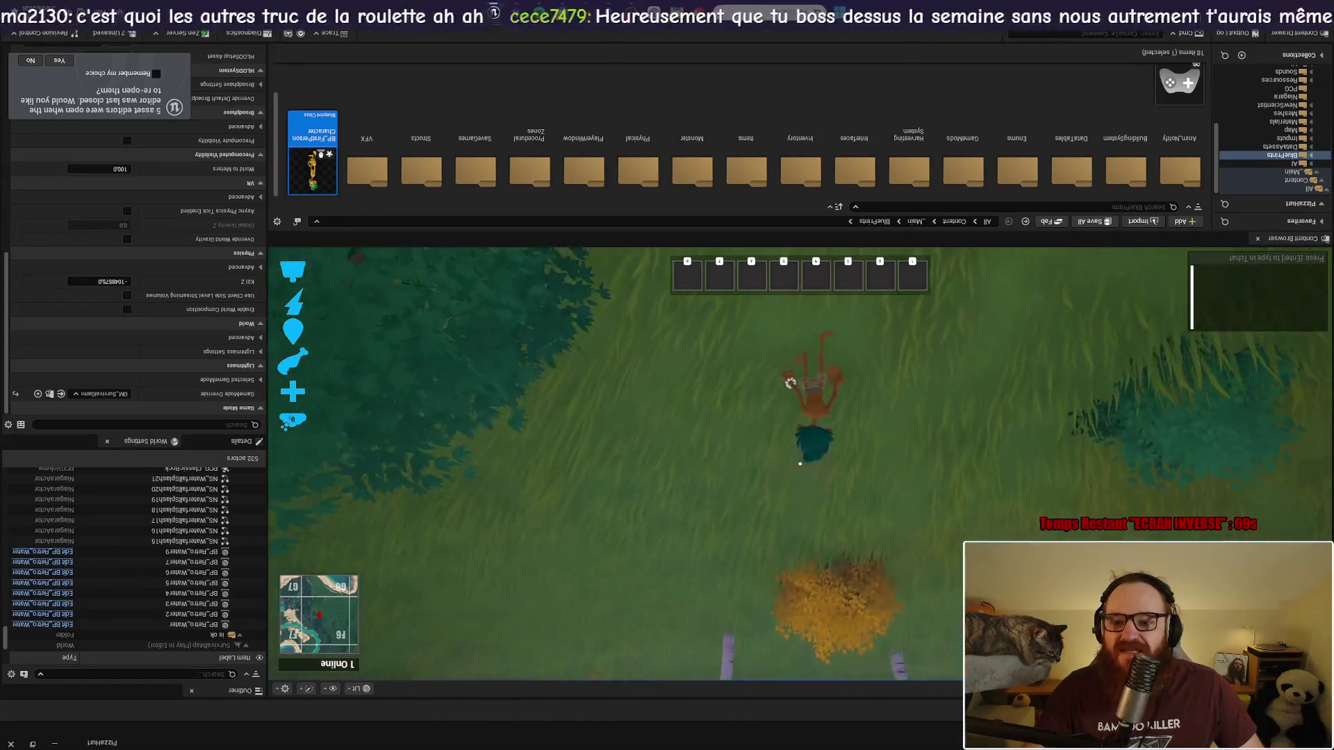
pyautogui.press('w')
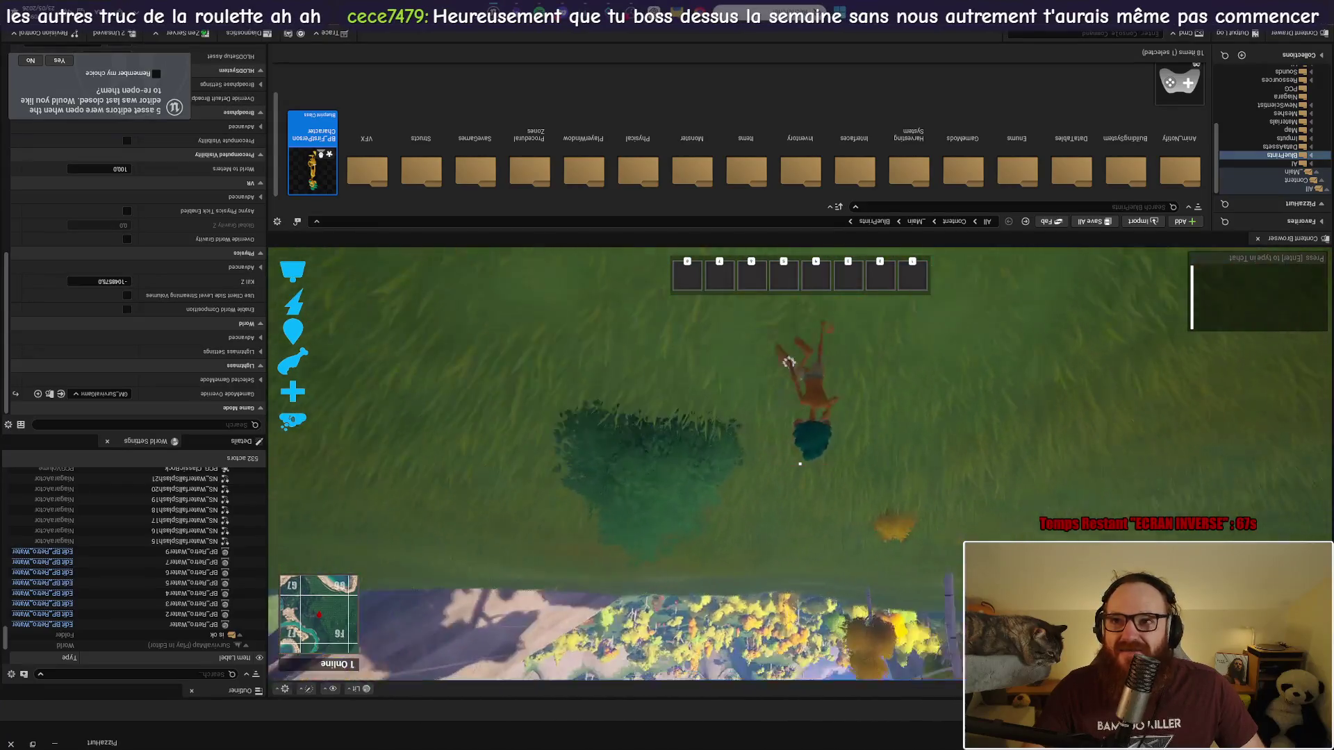
pyautogui.press('w')
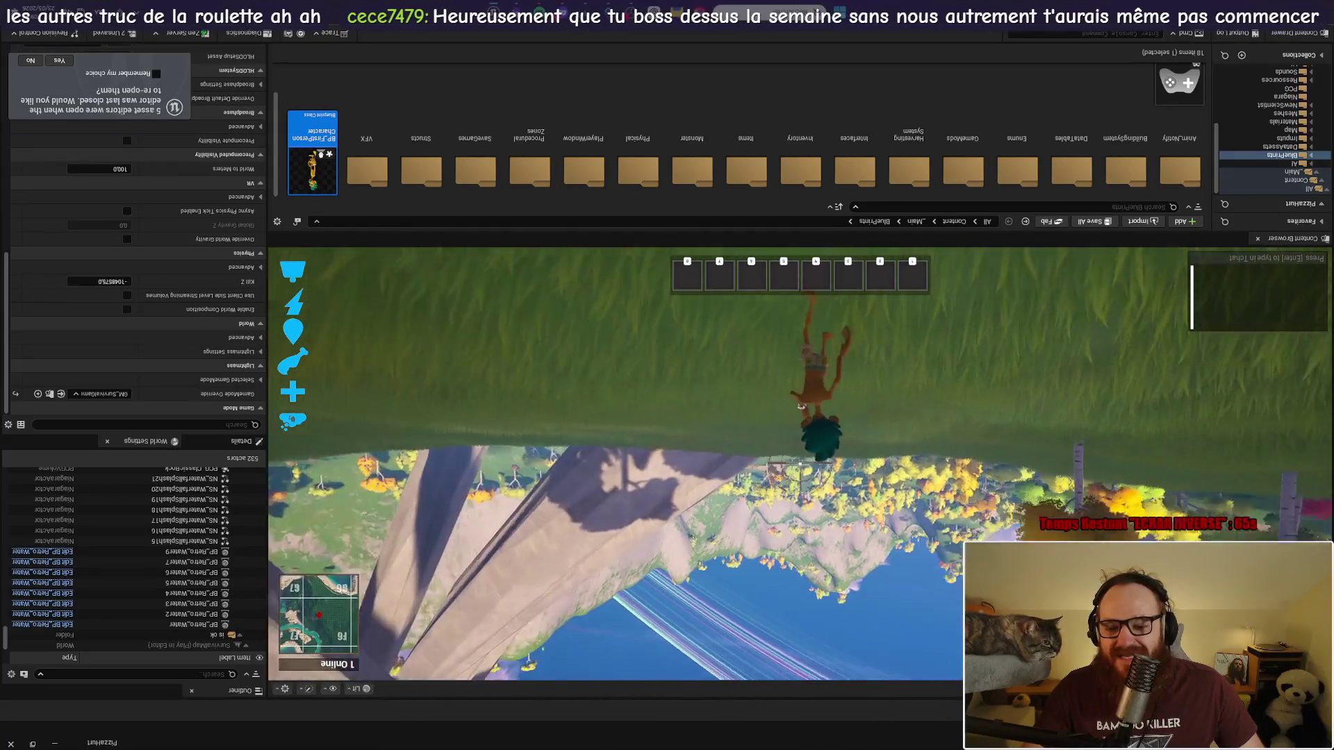
pyautogui.press('w')
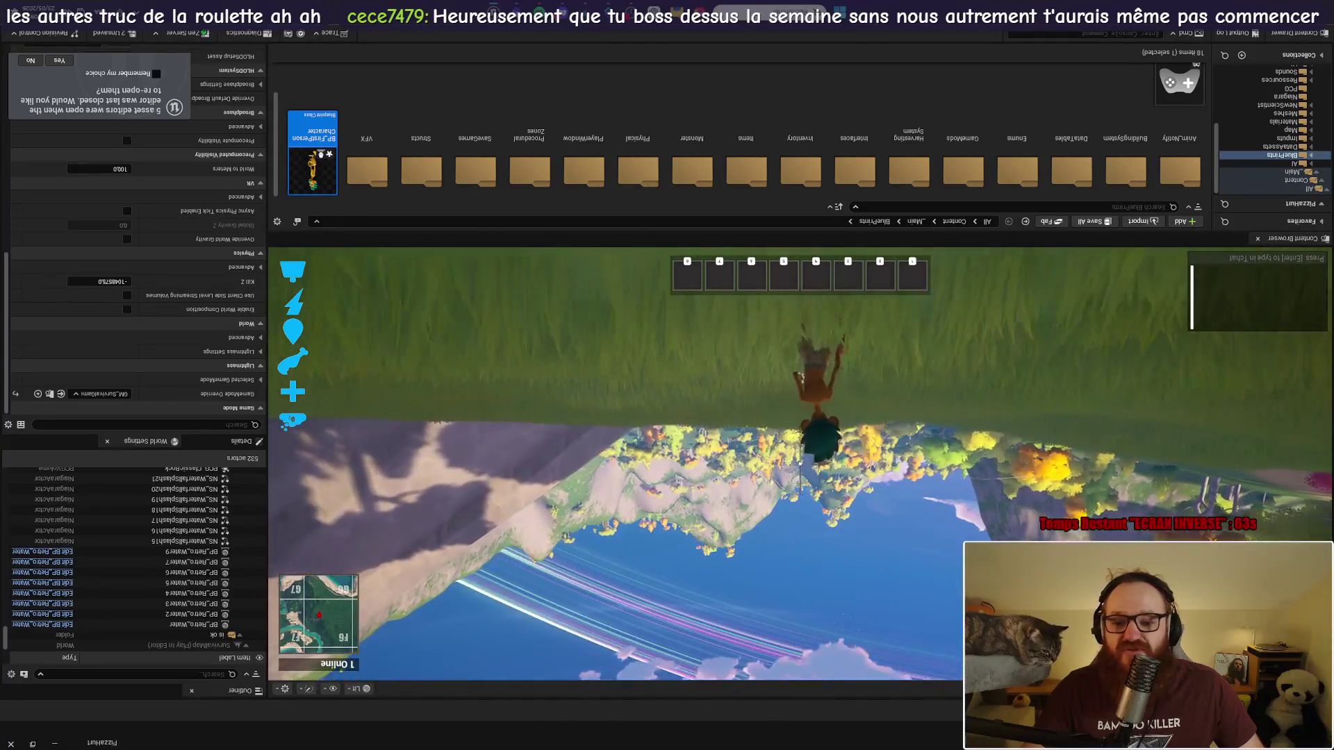
pyautogui.press('w')
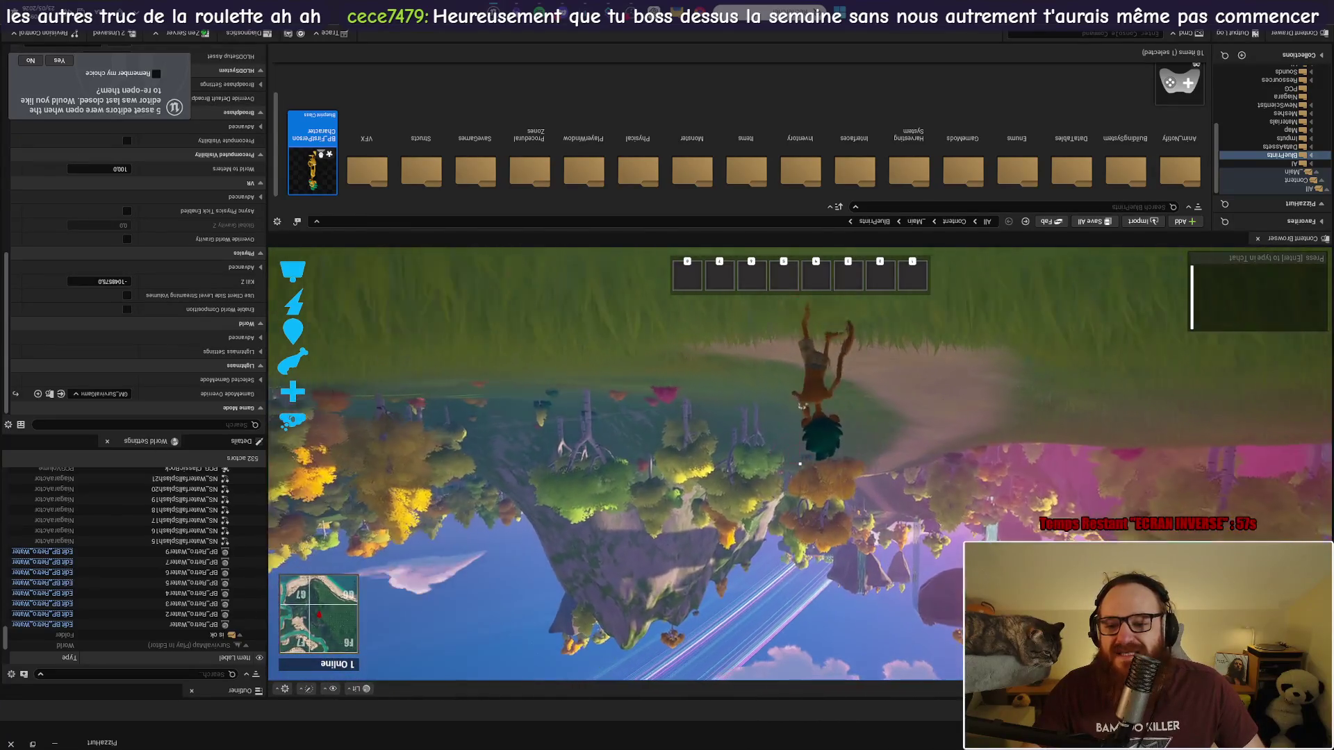
pyautogui.press('w')
pyautogui.press('w')
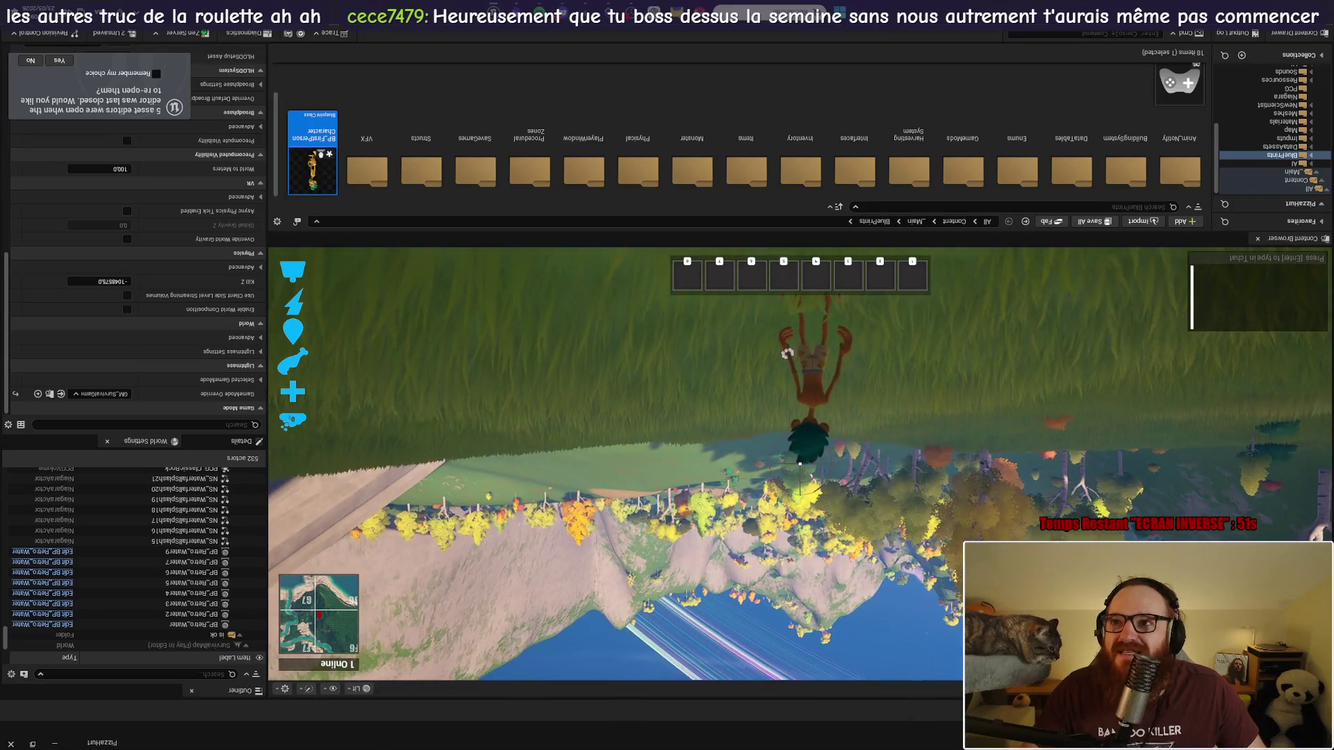
pyautogui.press('w')
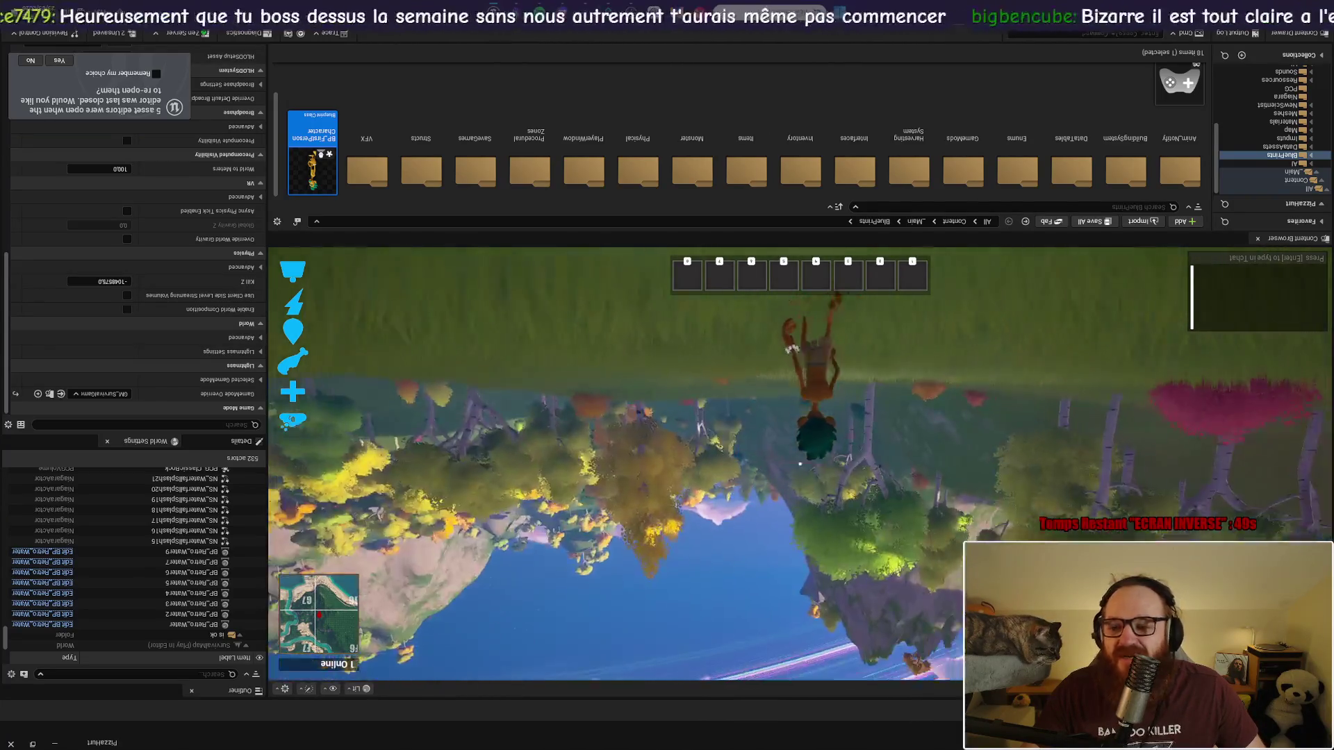
pyautogui.press('w')
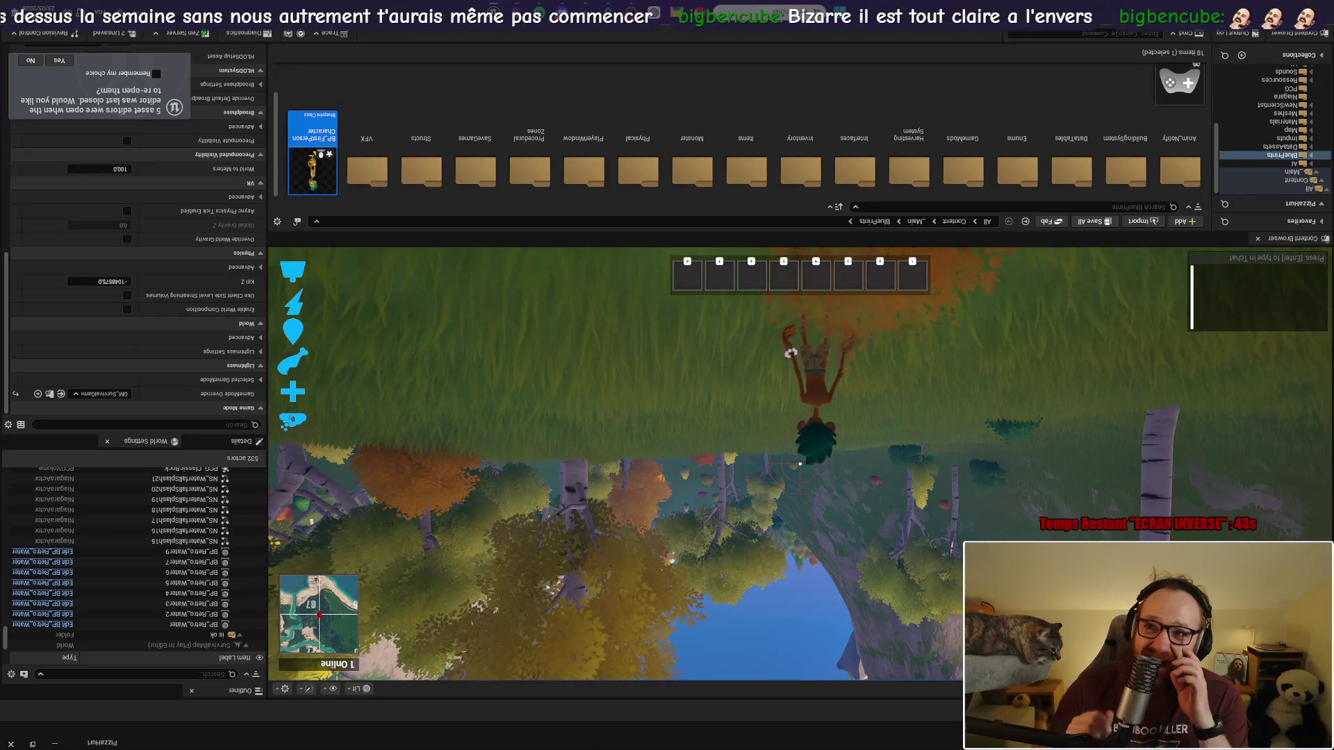
pyautogui.press('w')
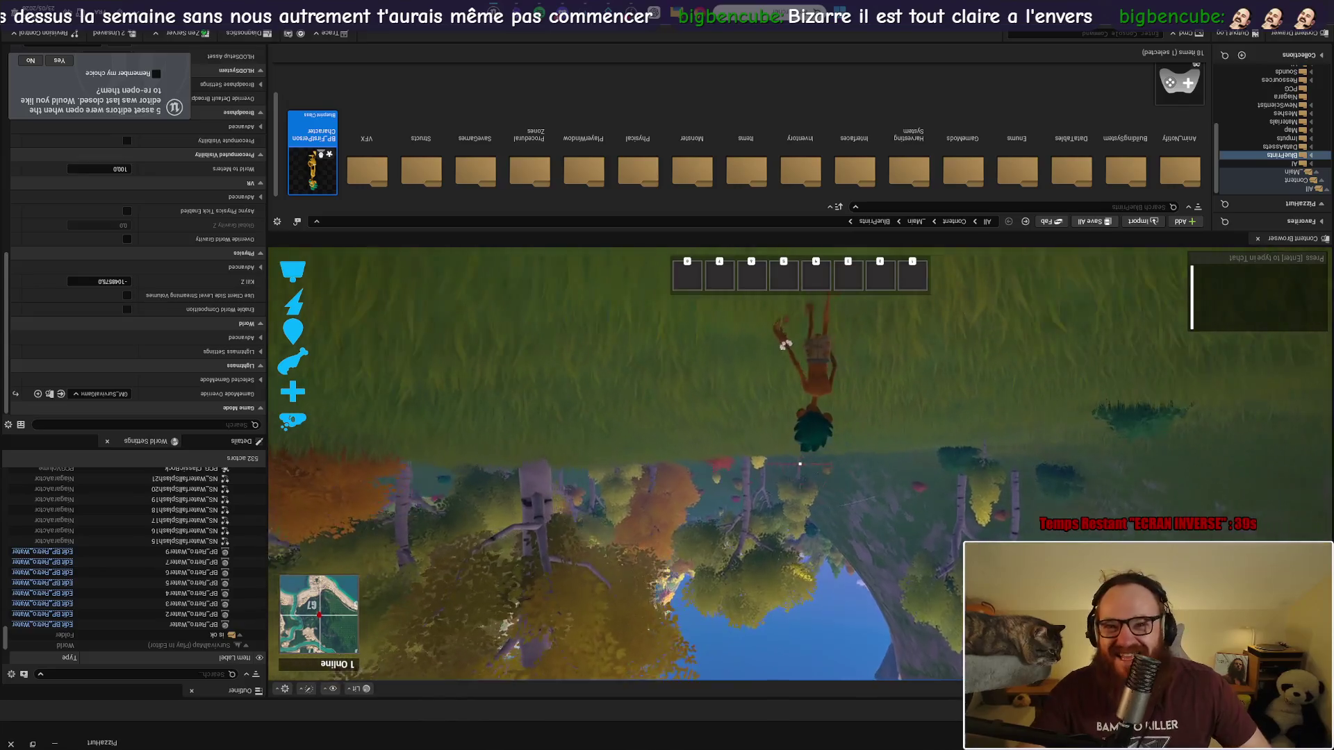
pyautogui.press('w')
pyautogui.press('w')
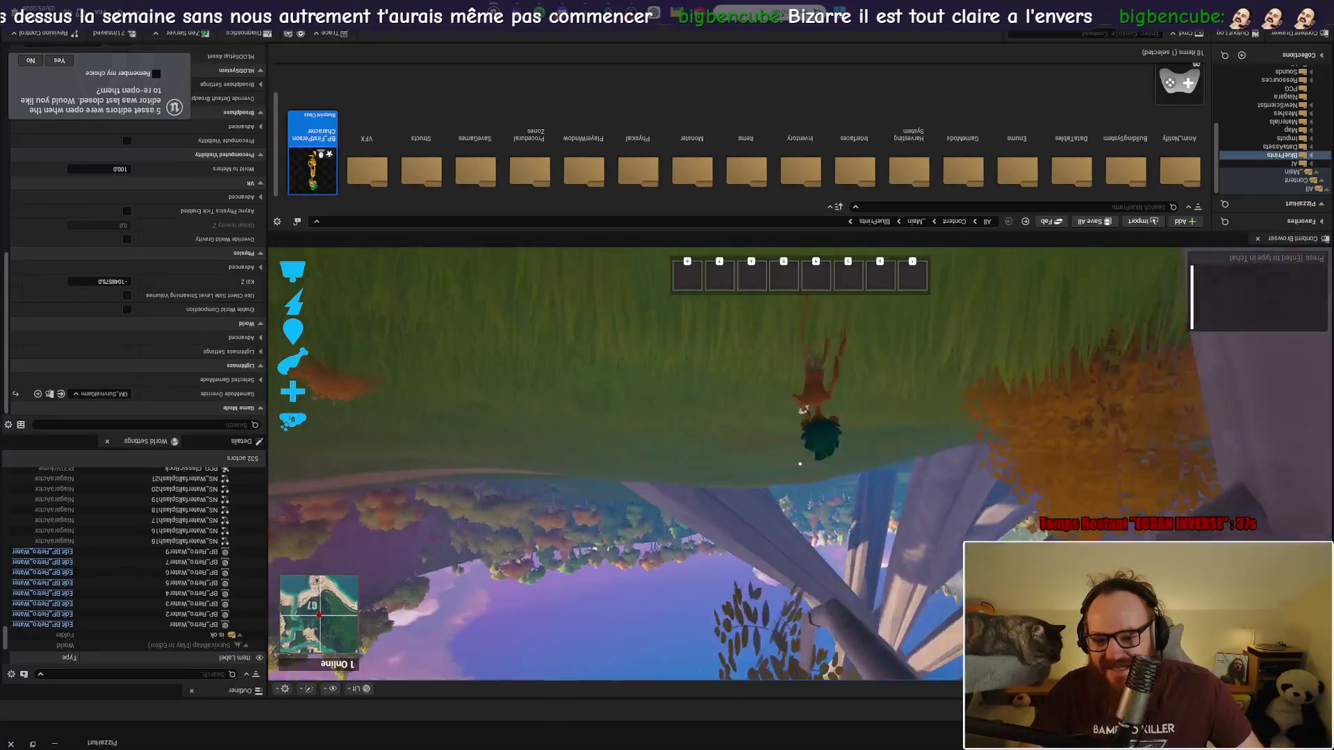
pyautogui.press('w')
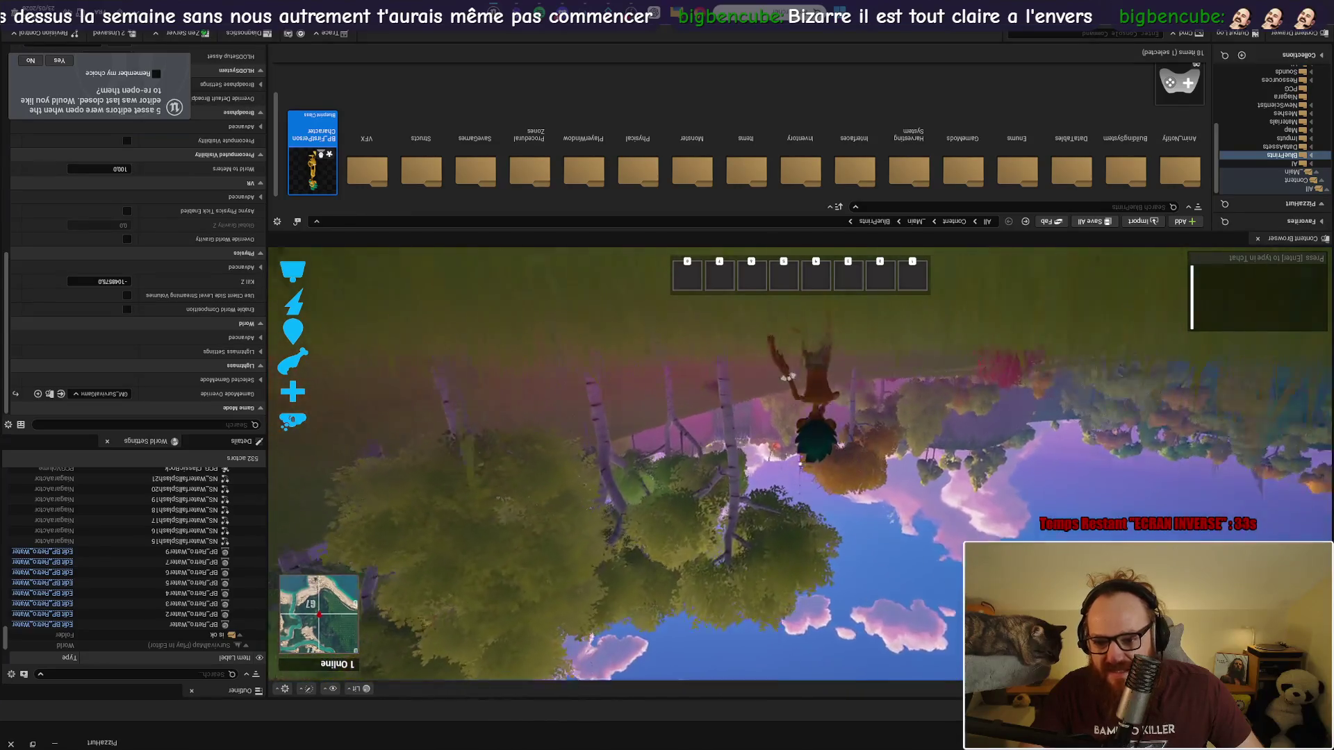
pyautogui.press('w')
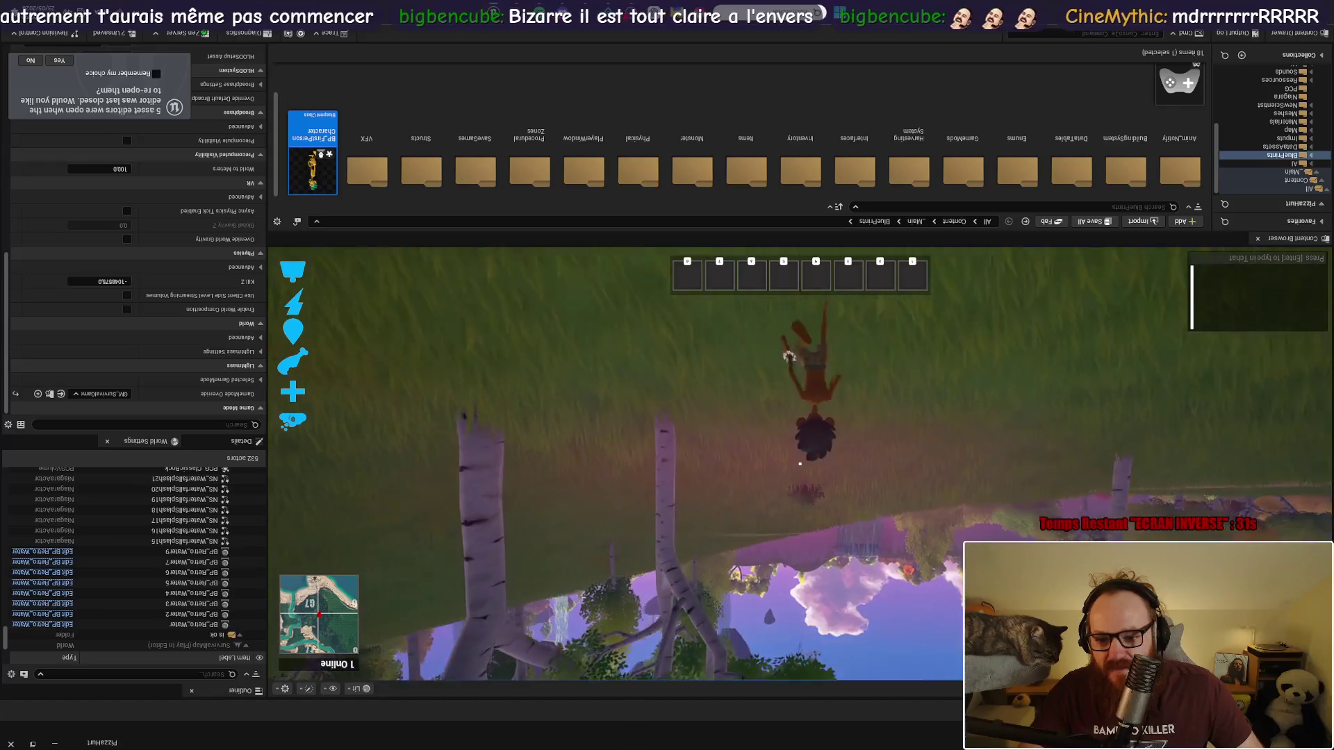
pyautogui.press('w')
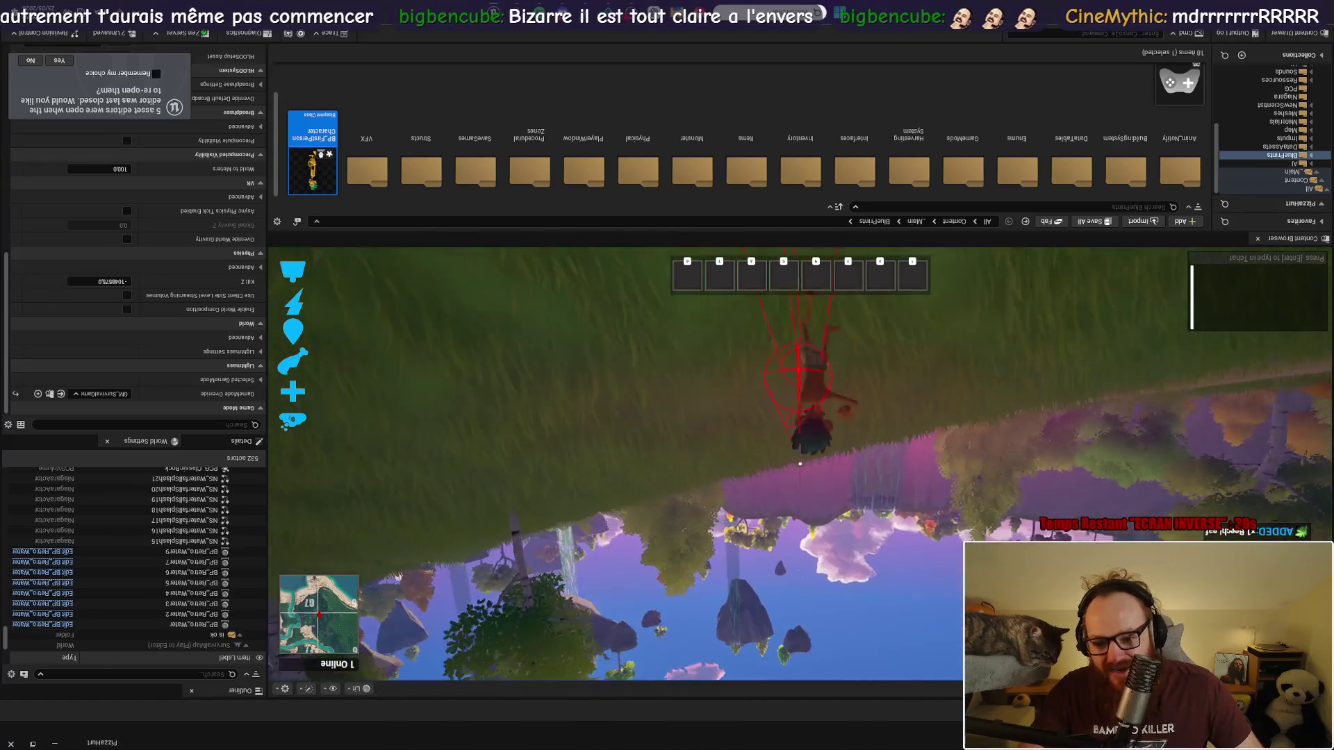
pyautogui.press('w')
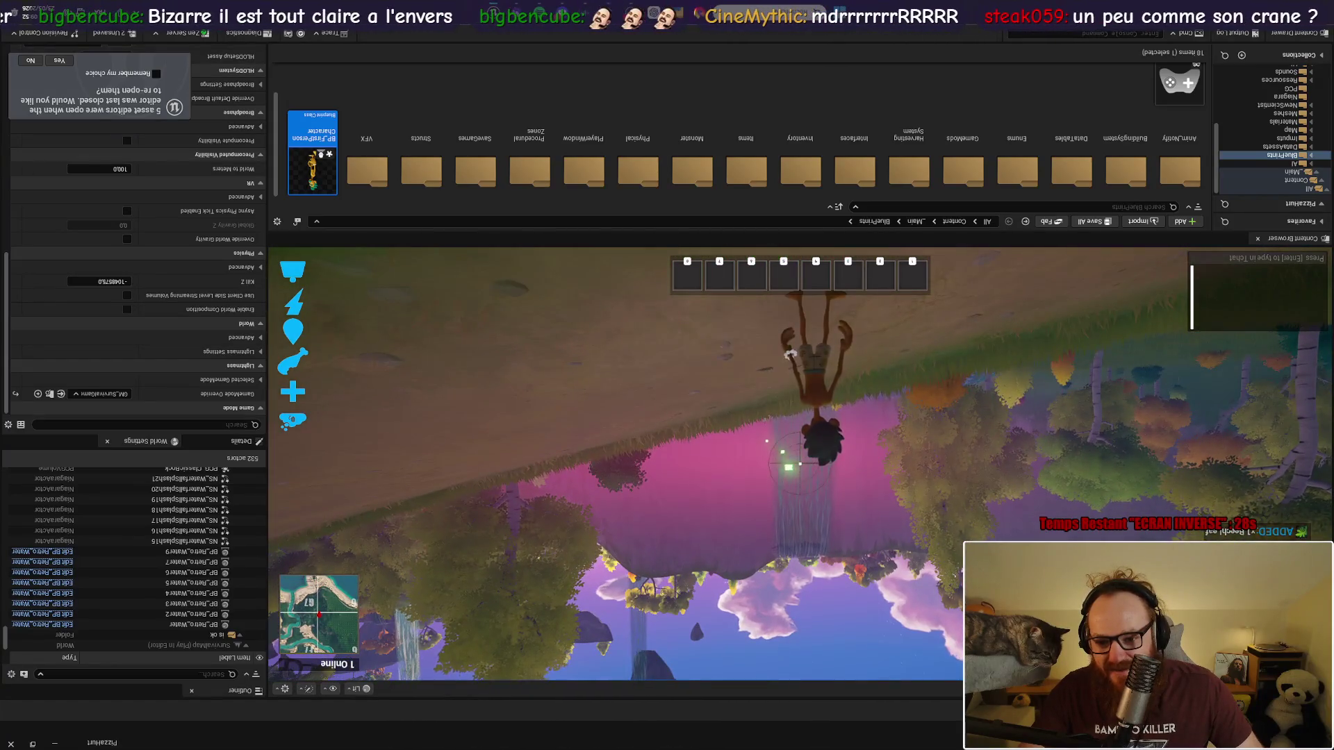
pyautogui.press('w')
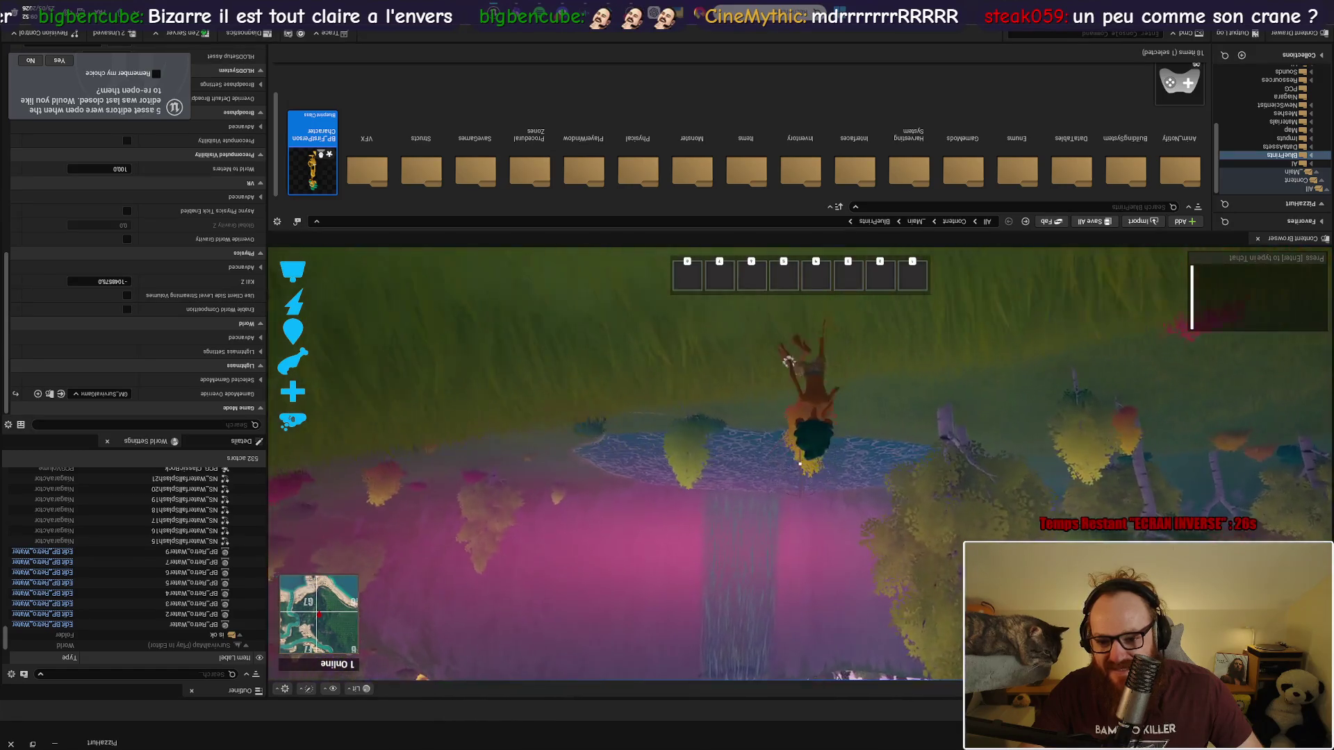
pyautogui.press('w')
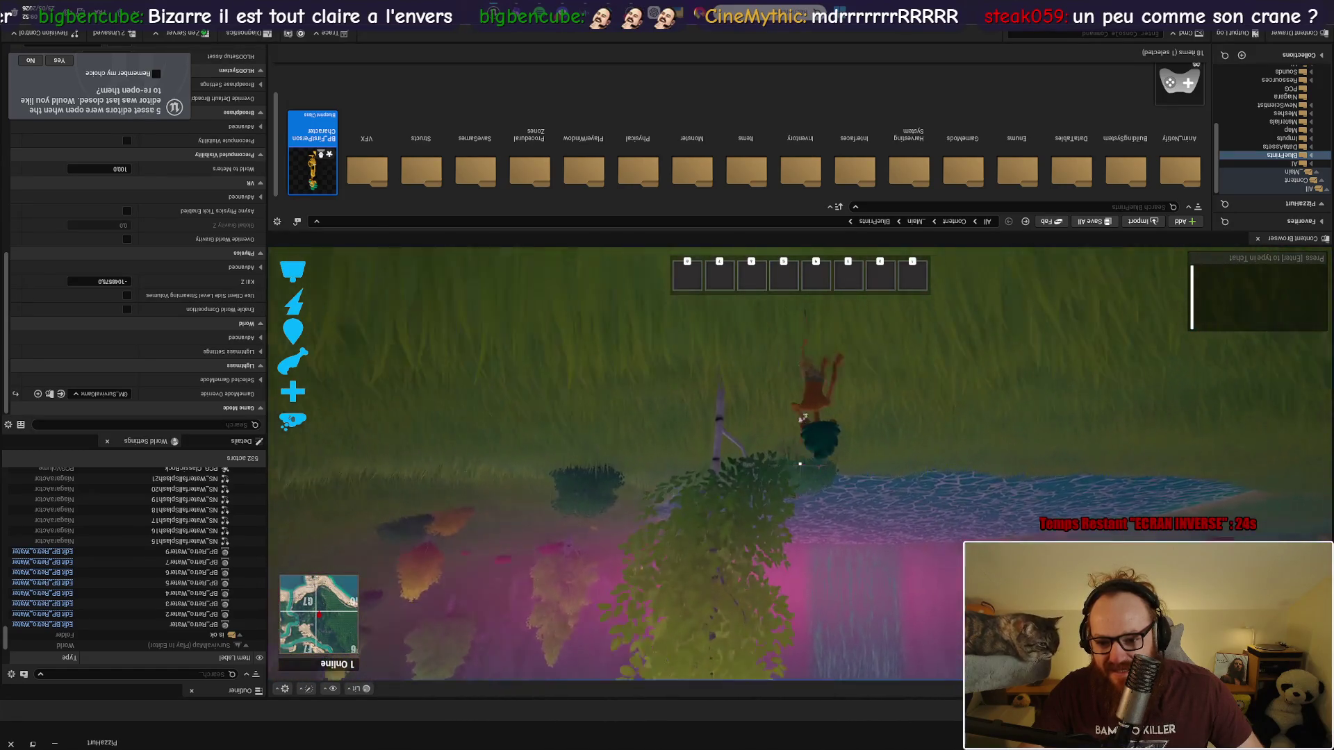
# Step: Harvest a birch tree for a beech leaf, then swim through the pond onto the shore
pyautogui.click(799, 463)
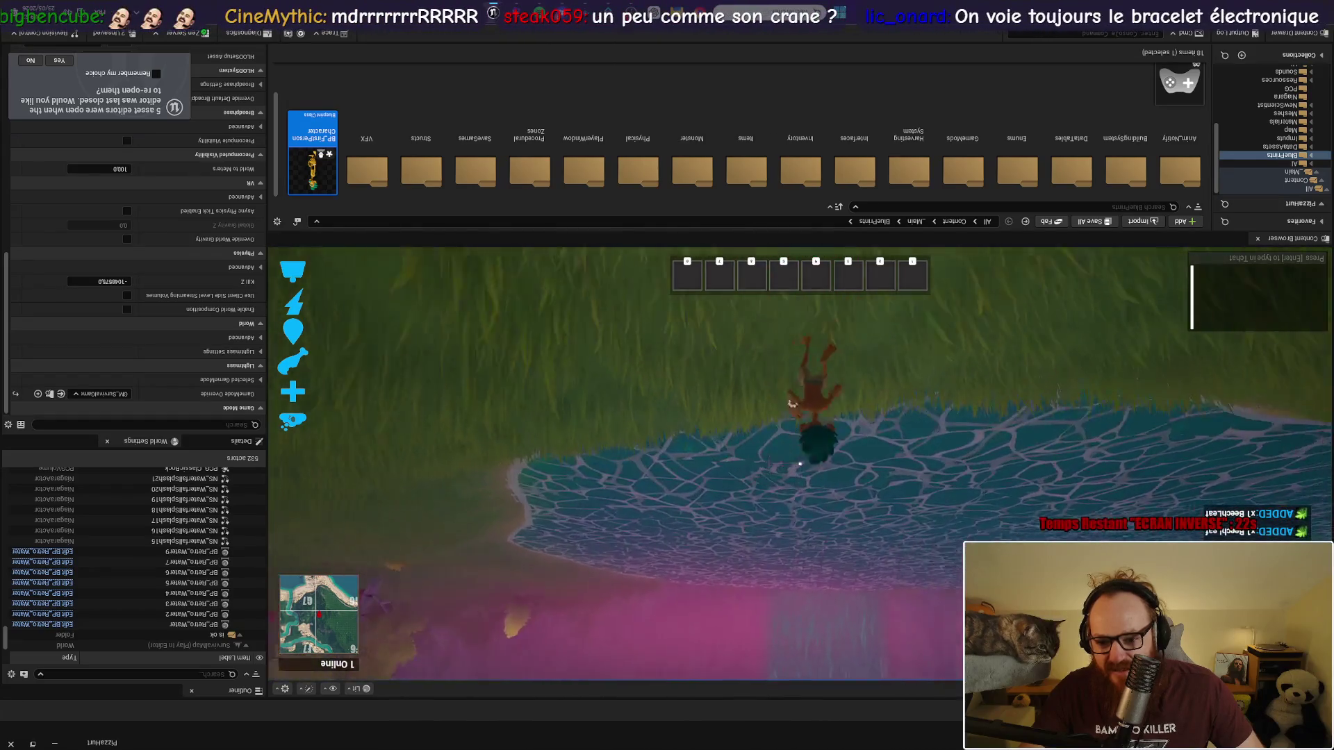
pyautogui.press('w')
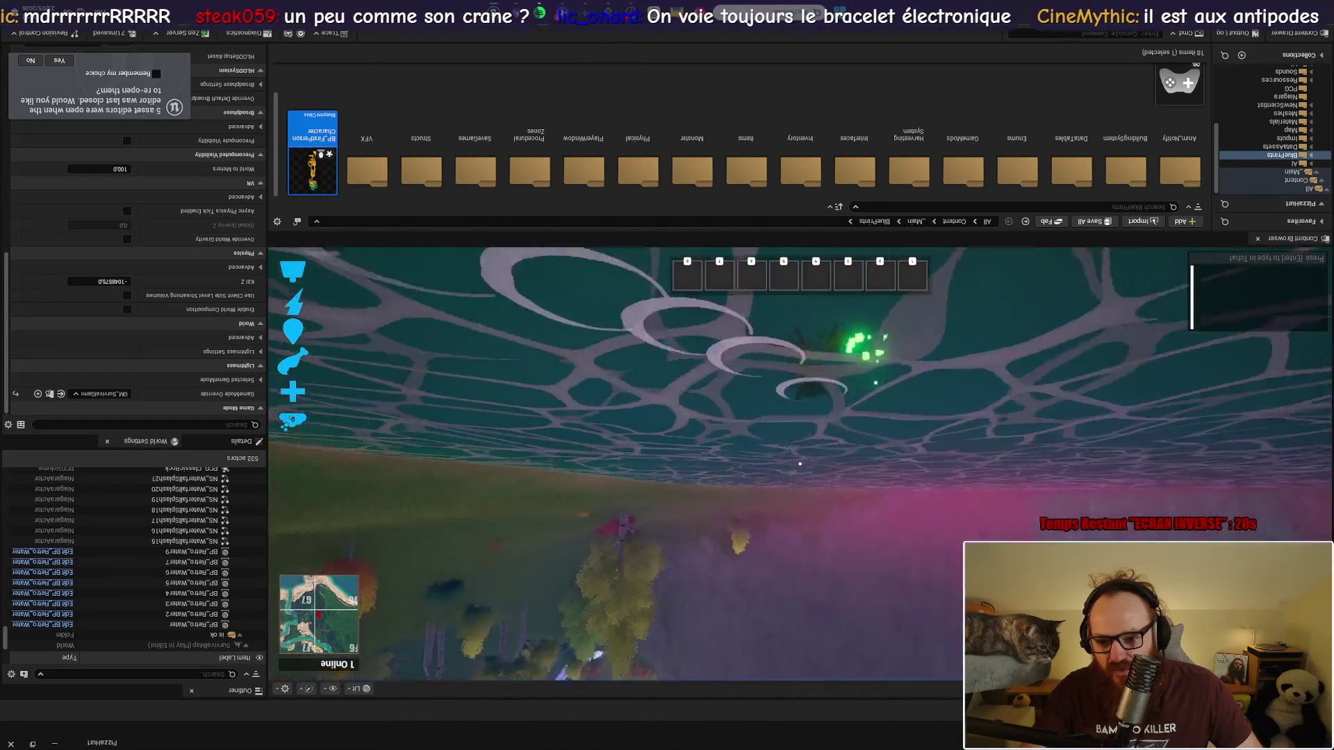
pyautogui.press('w')
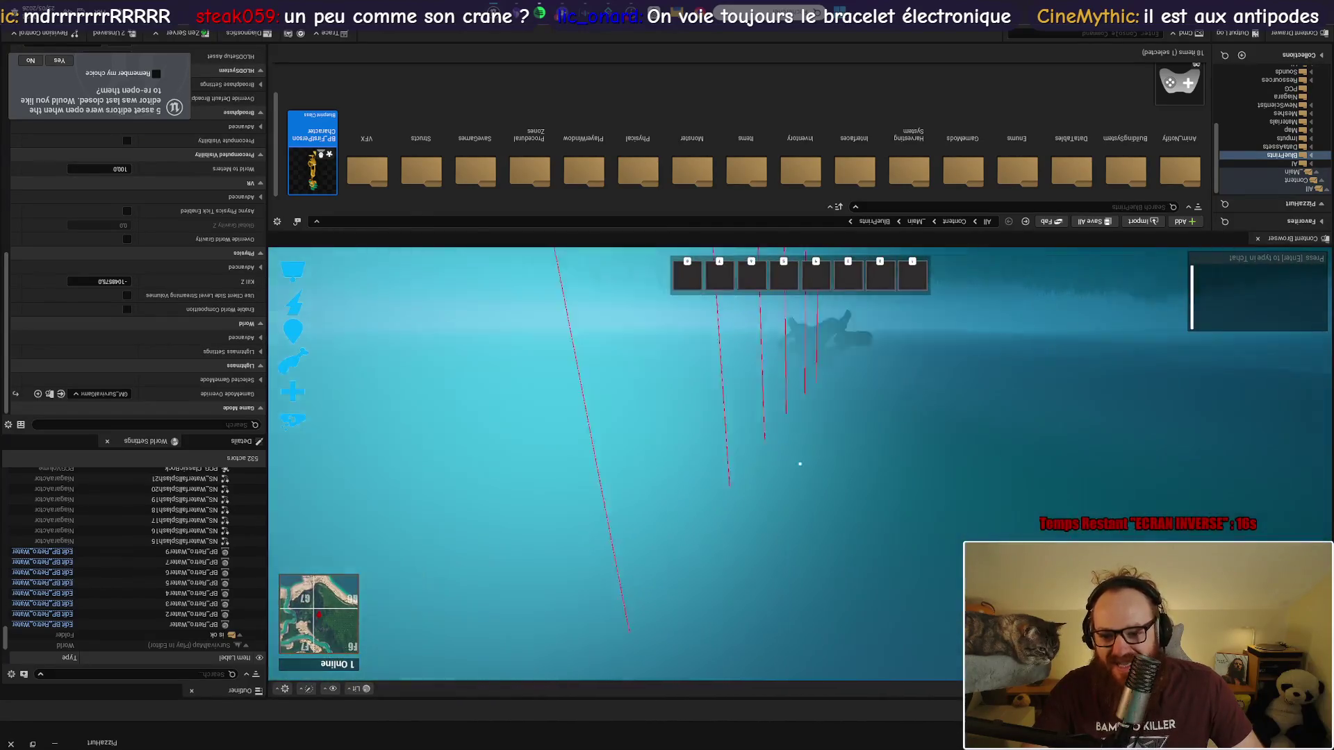
pyautogui.press('w')
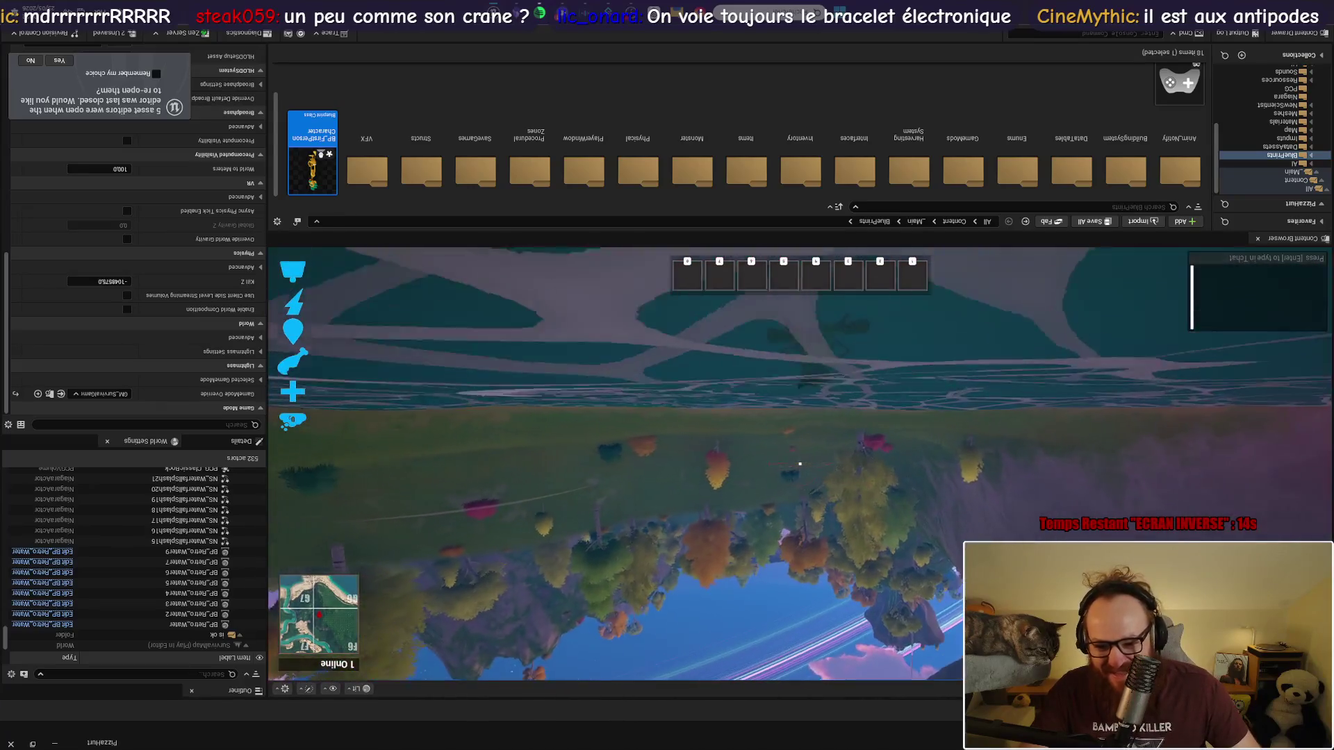
pyautogui.press('w')
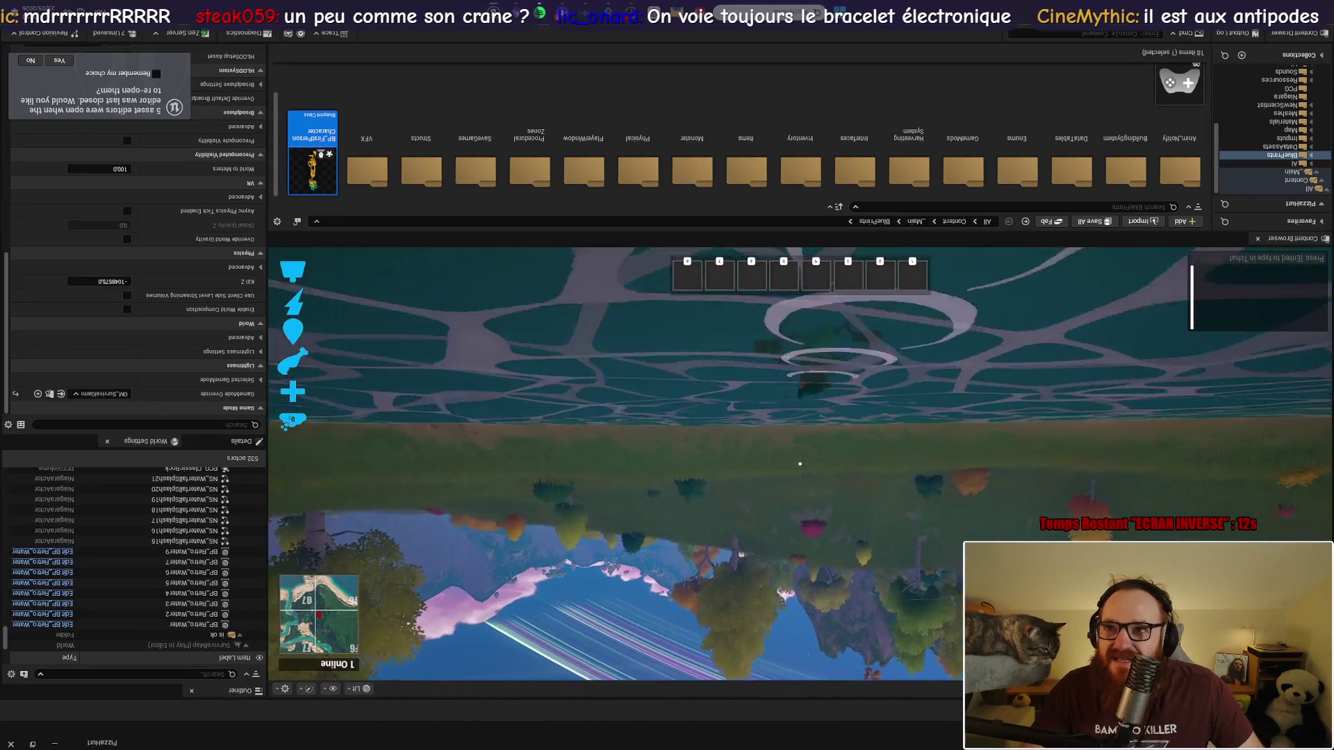
pyautogui.press('w')
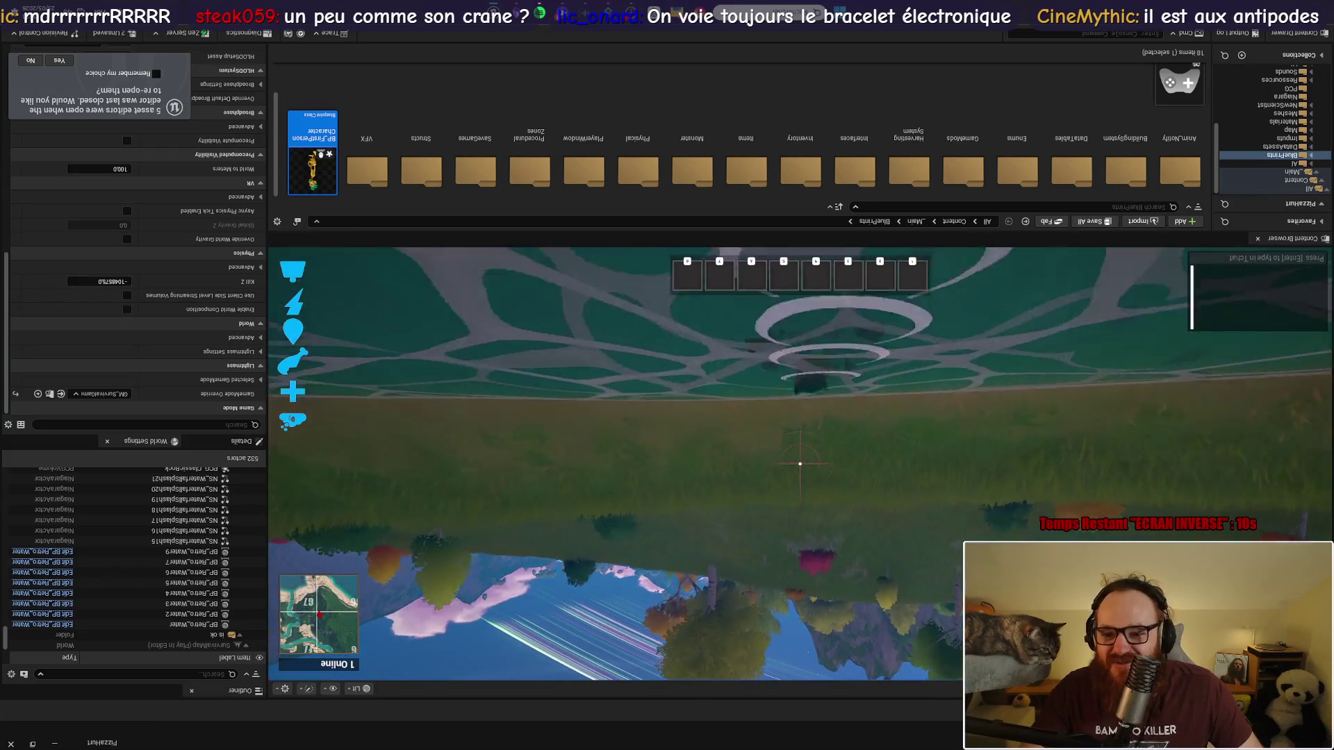
pyautogui.press('w')
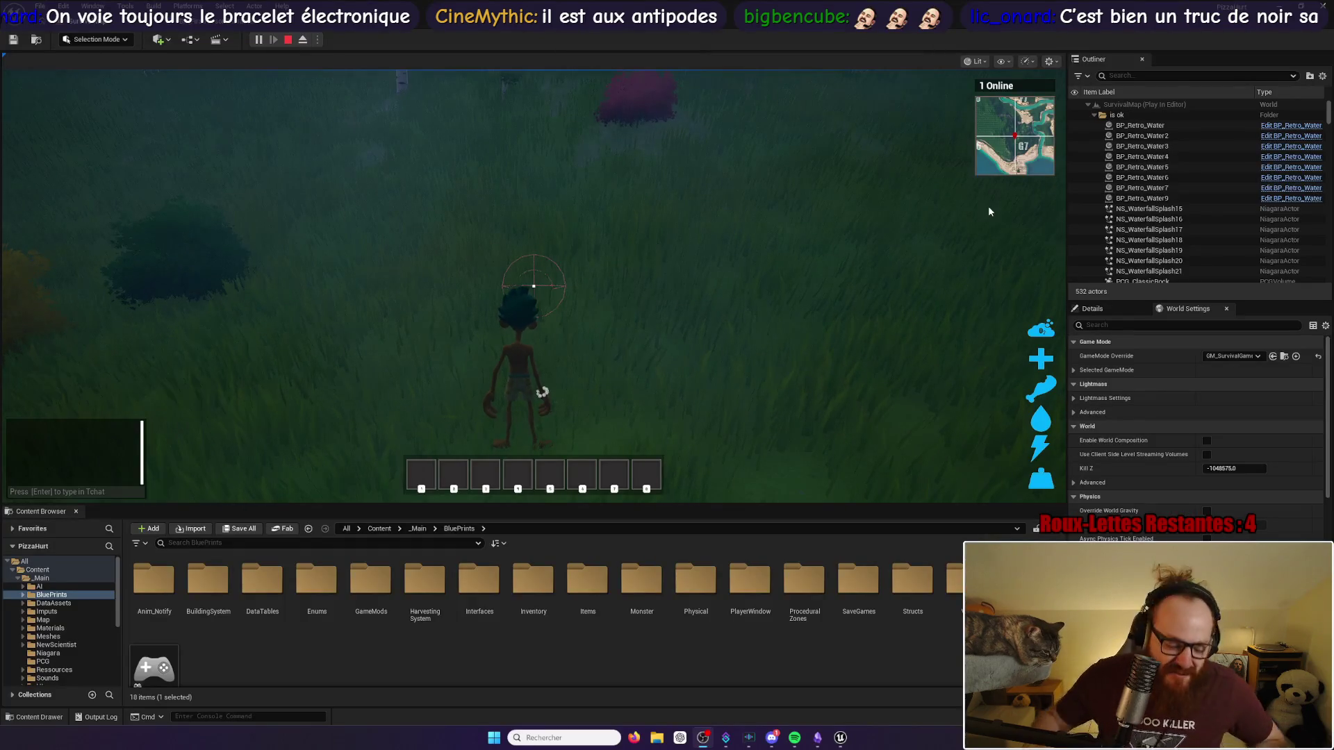
# Step: Harvest beech leaves from the hillside bushes, then stop the play session with Esc
pyautogui.click(730, 147)
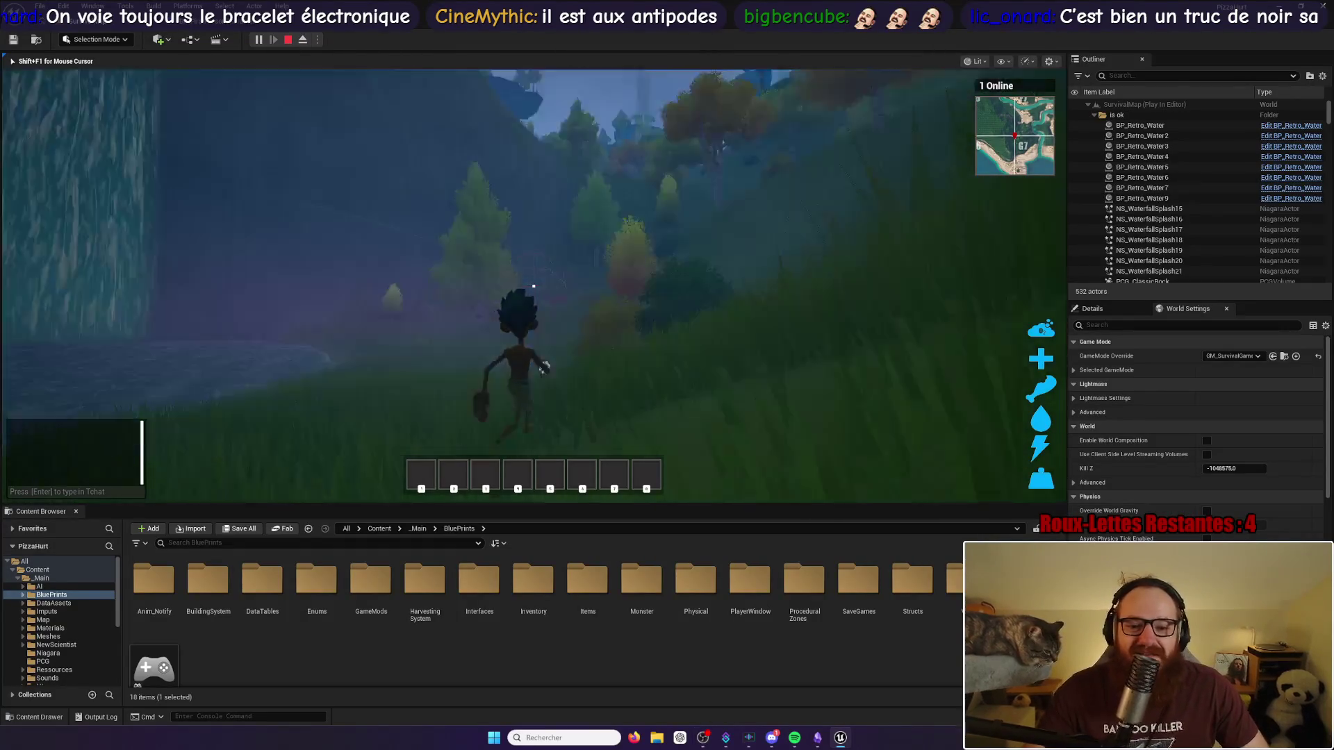
pyautogui.click(533, 286)
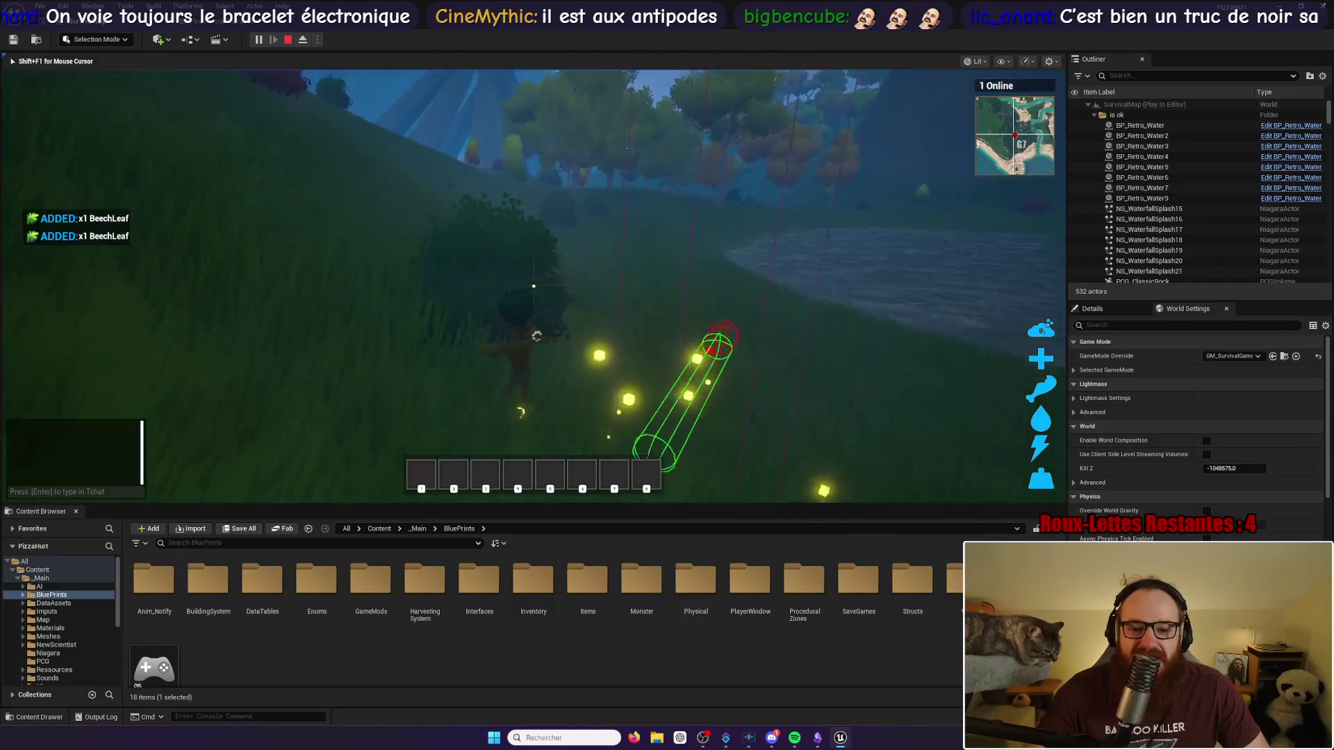
pyautogui.click(533, 286)
pyautogui.press('w')
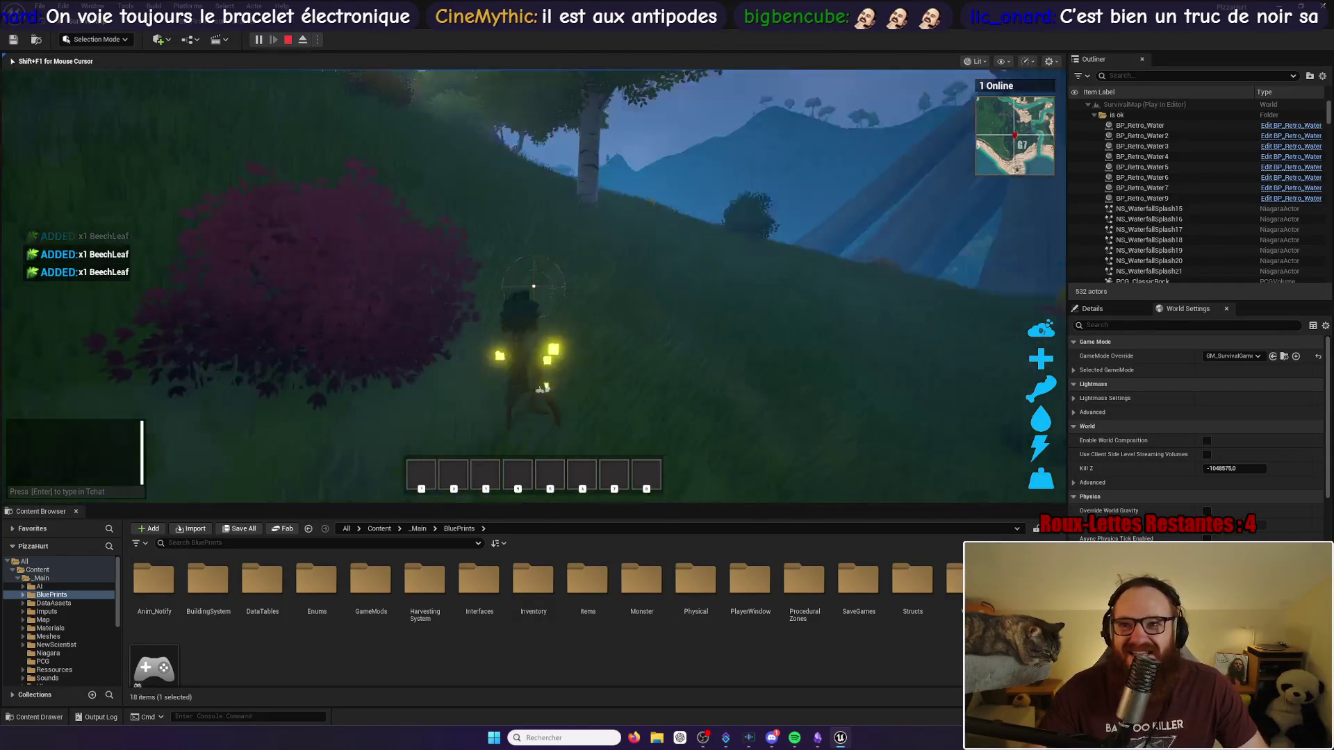
pyautogui.click(534, 285)
pyautogui.click(534, 286)
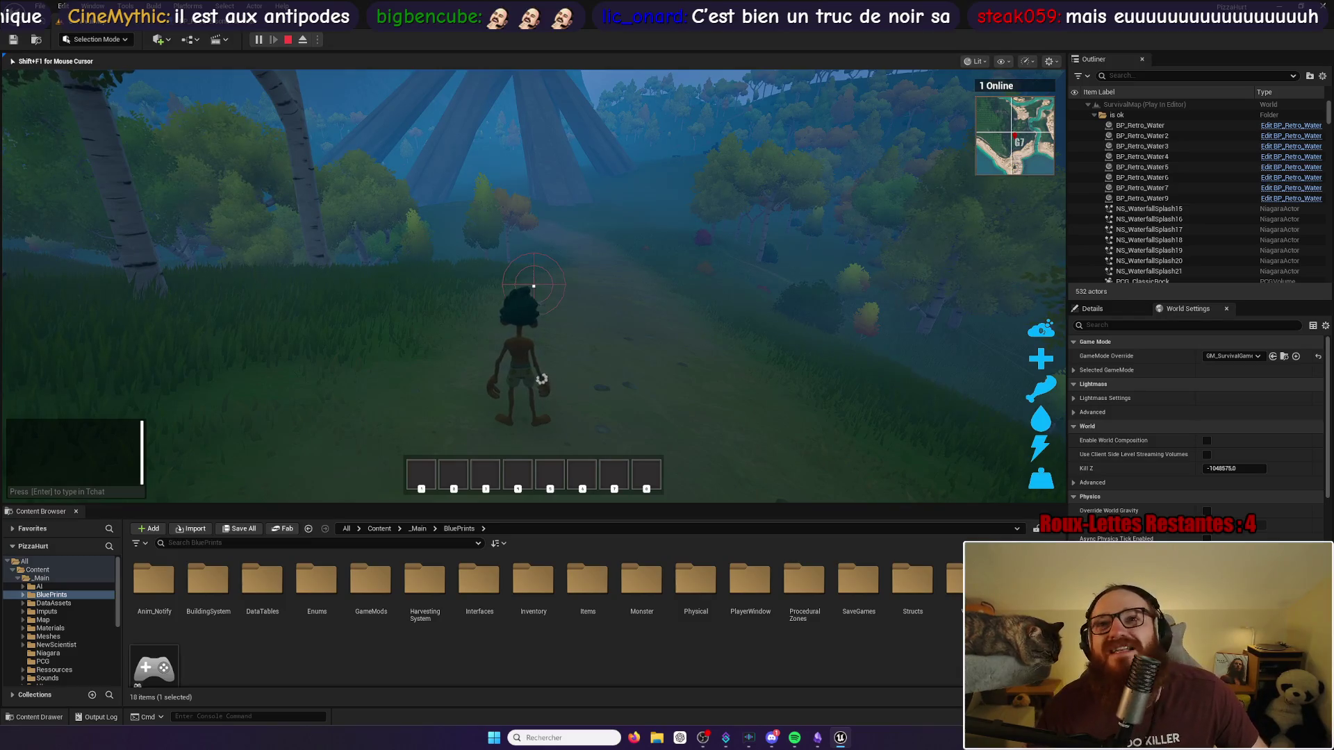
pyautogui.press('w')
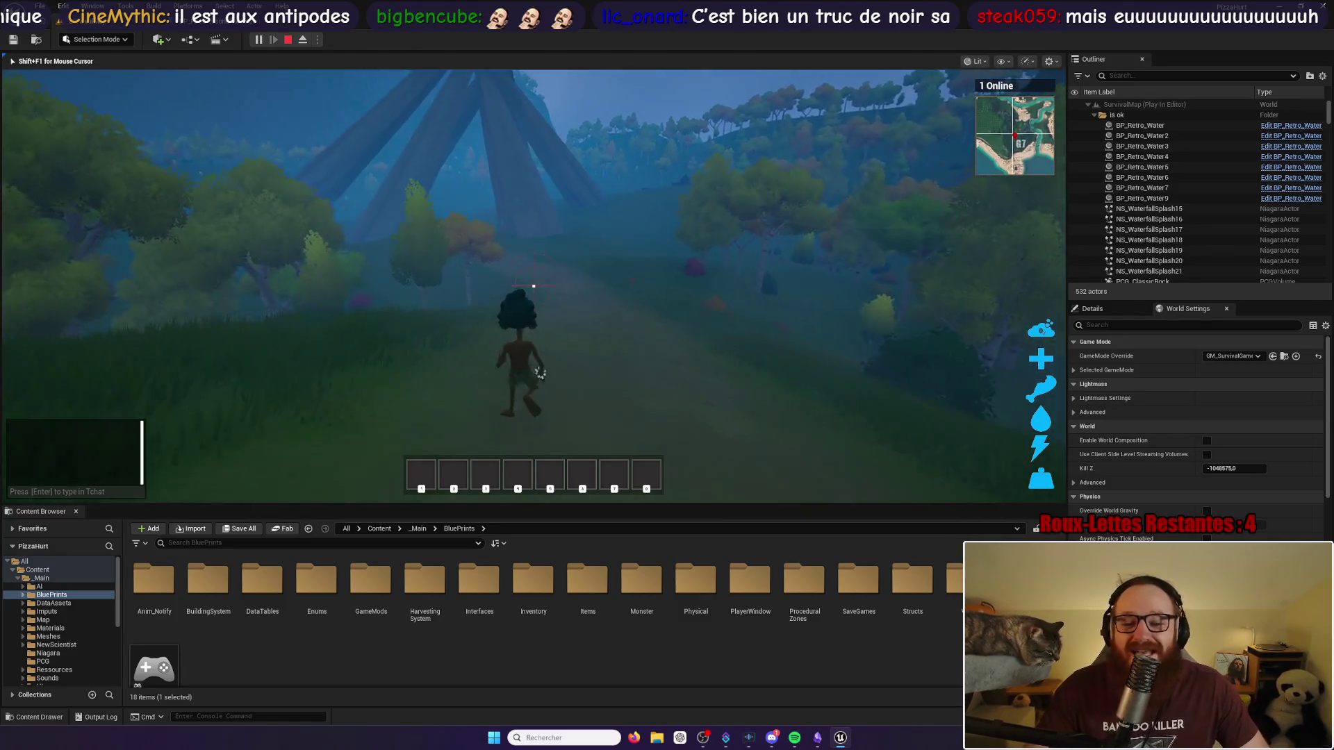
pyautogui.click(534, 322)
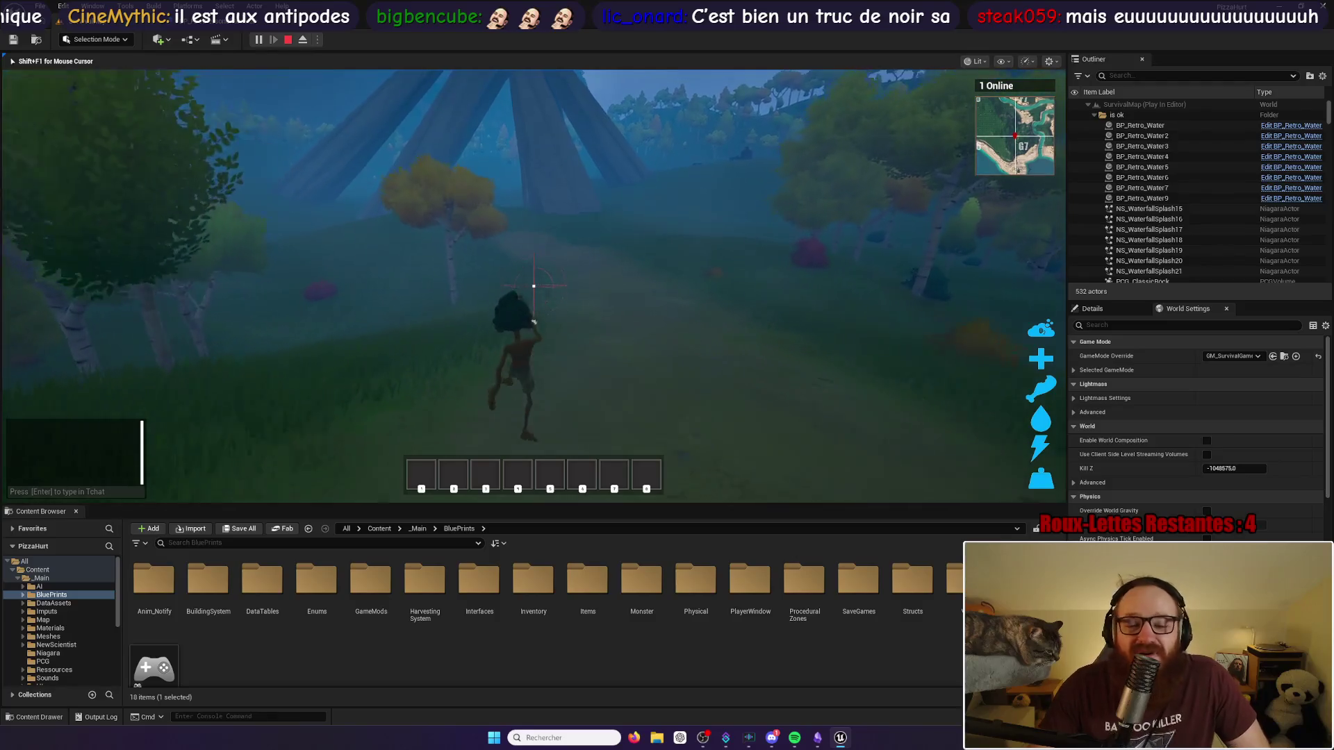
pyautogui.press('Escape')
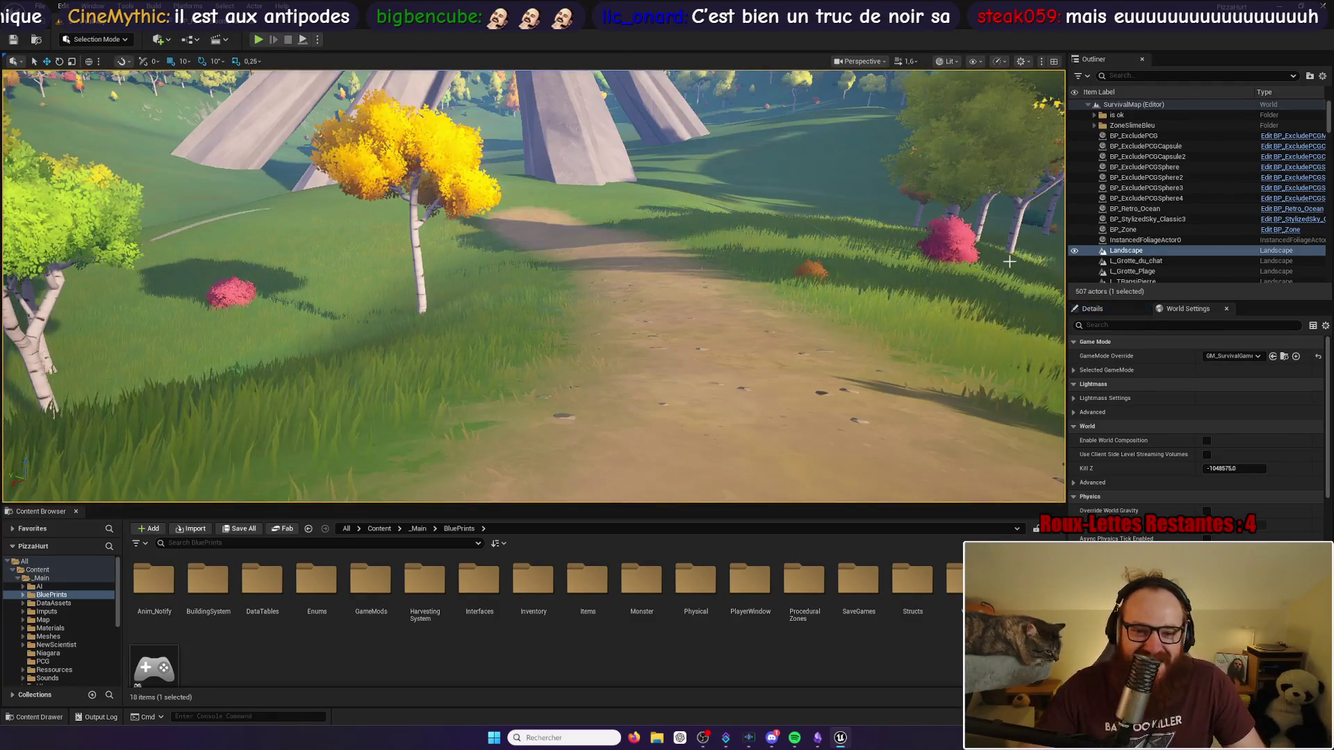
# Step: After the auto-save, switch to the BP_FirstPersonCharacter Blueprint's EventGraph tab
pyautogui.moveTo(1008, 261)
pyautogui.mouseDown()
pyautogui.moveTo(958, 229)
pyautogui.moveTo(931, 282)
pyautogui.mouseUp()
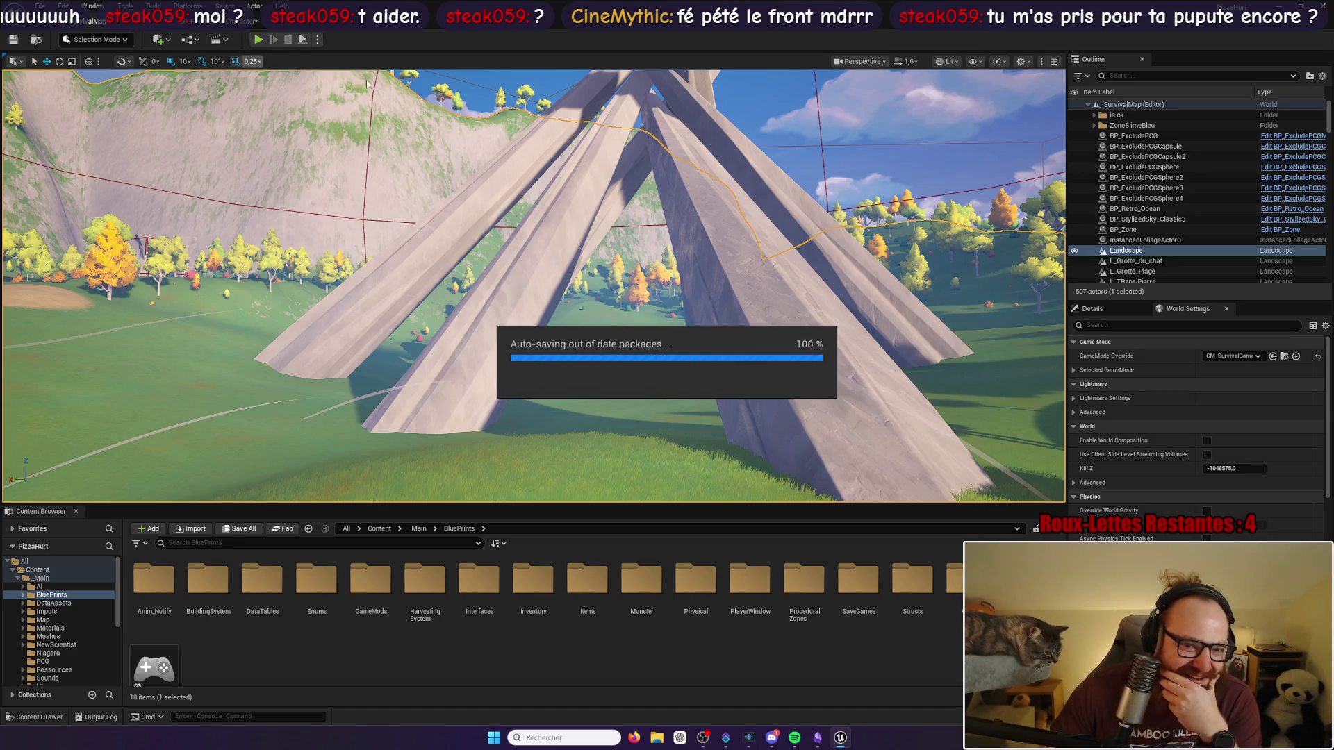
pyautogui.click(243, 22)
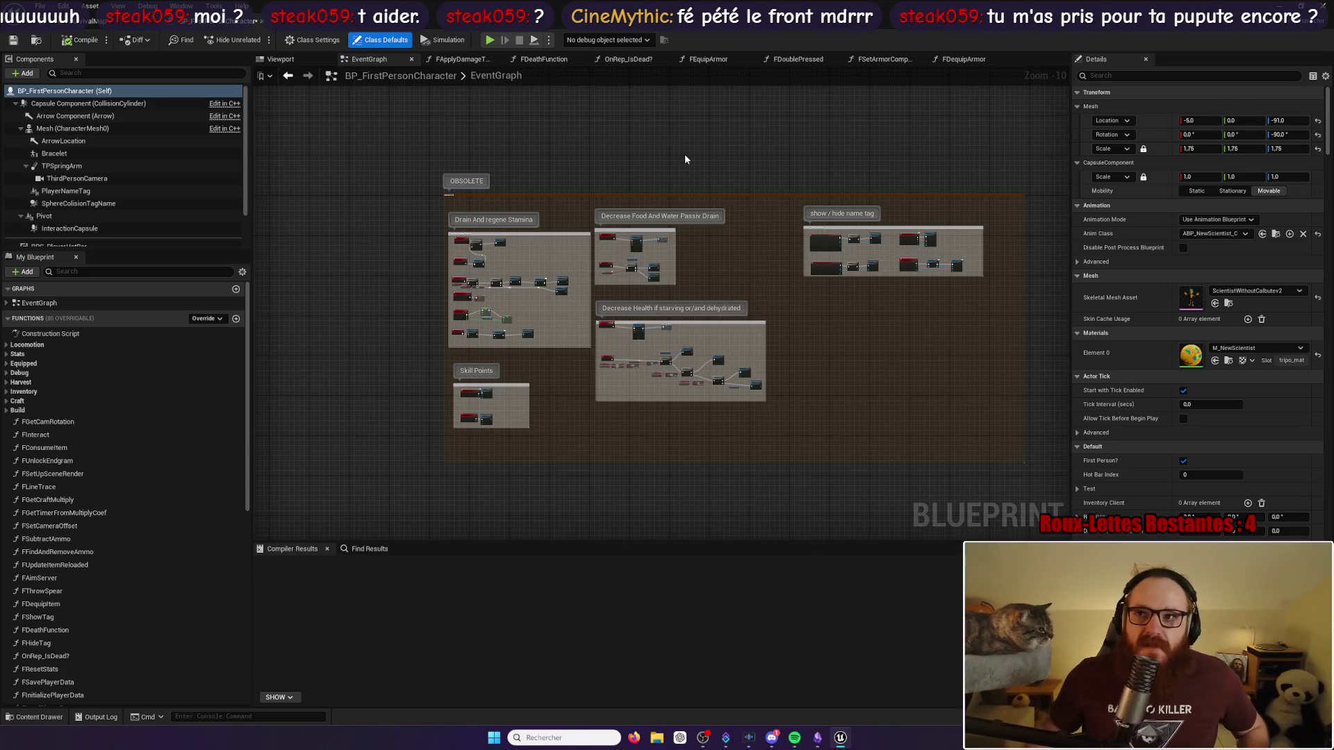
pyautogui.moveTo(836, 161)
pyautogui.mouseDown()
pyautogui.moveTo(774, 144)
pyautogui.moveTo(825, 143)
pyautogui.moveTo(789, 140)
pyautogui.moveTo(408, 168)
pyautogui.moveTo(492, 143)
pyautogui.moveTo(611, 268)
pyautogui.moveTo(686, 167)
pyautogui.moveTo(690, 226)
pyautogui.moveTo(739, 286)
pyautogui.moveTo(719, 303)
pyautogui.mouseUp()
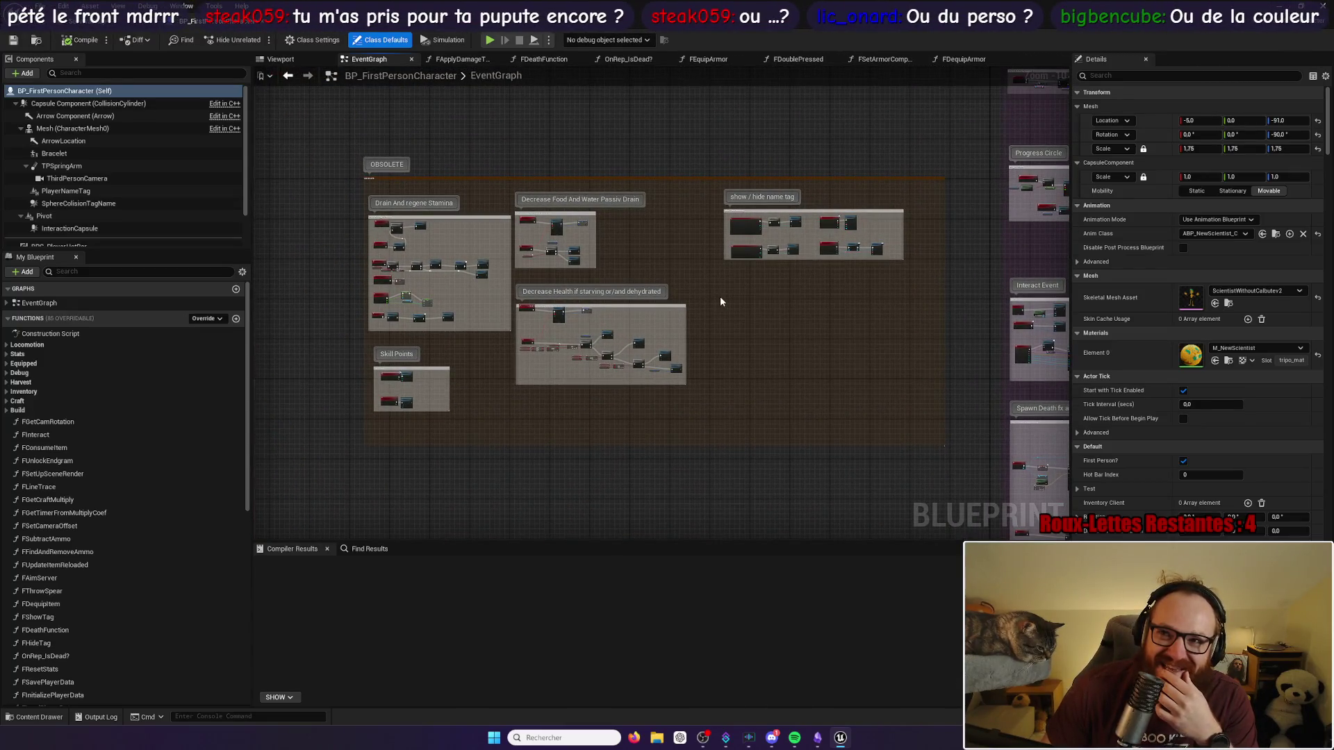
pyautogui.moveTo(674, 233); pyautogui.dragTo(731, 230)
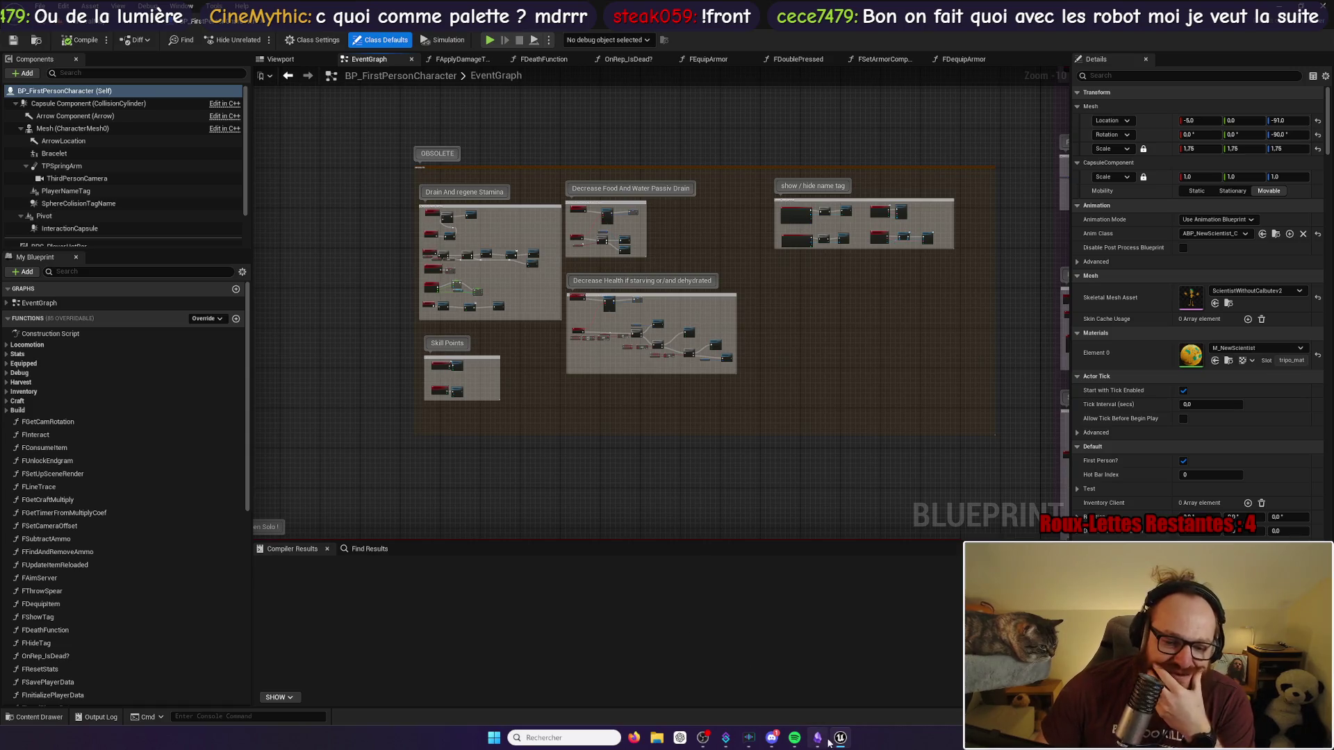
pyautogui.click(818, 738)
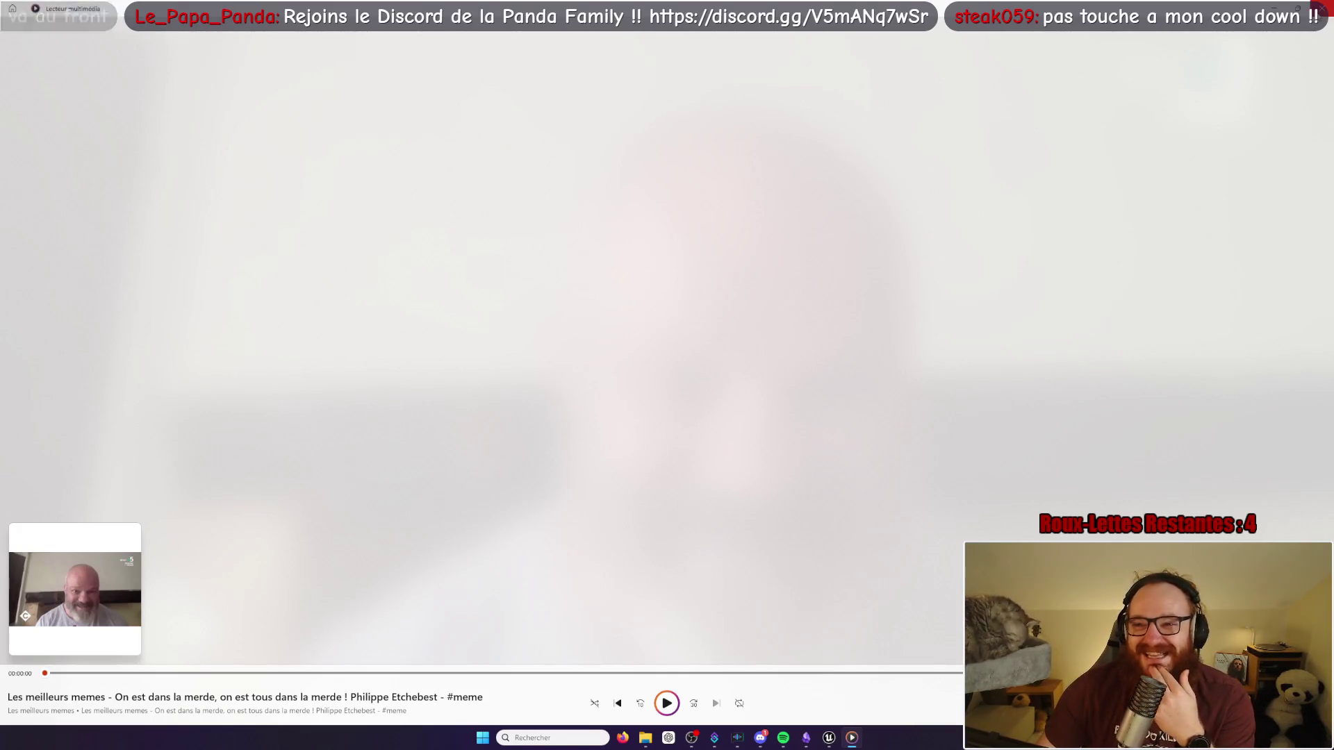
# Step: Close the meme video player and launch Firefox from the taskbar
pyautogui.click(1318, 10)
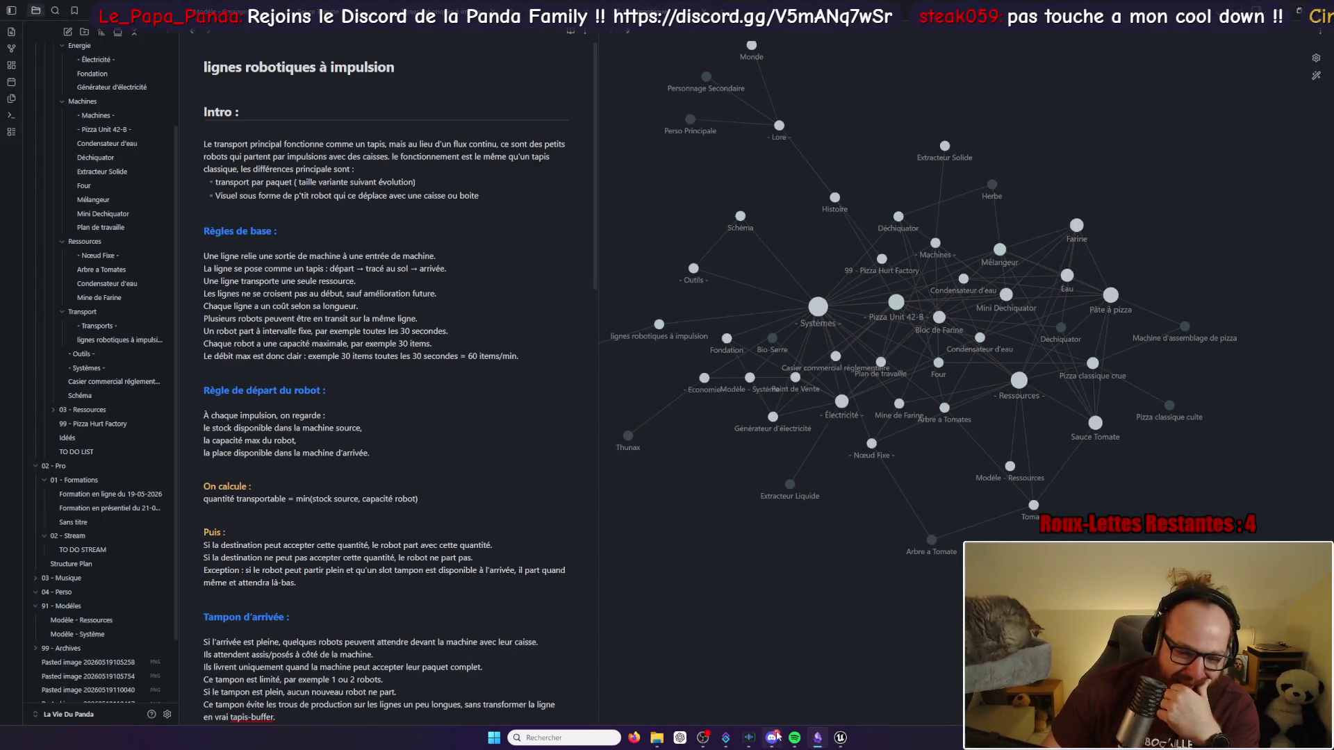
pyautogui.moveTo(771, 737)
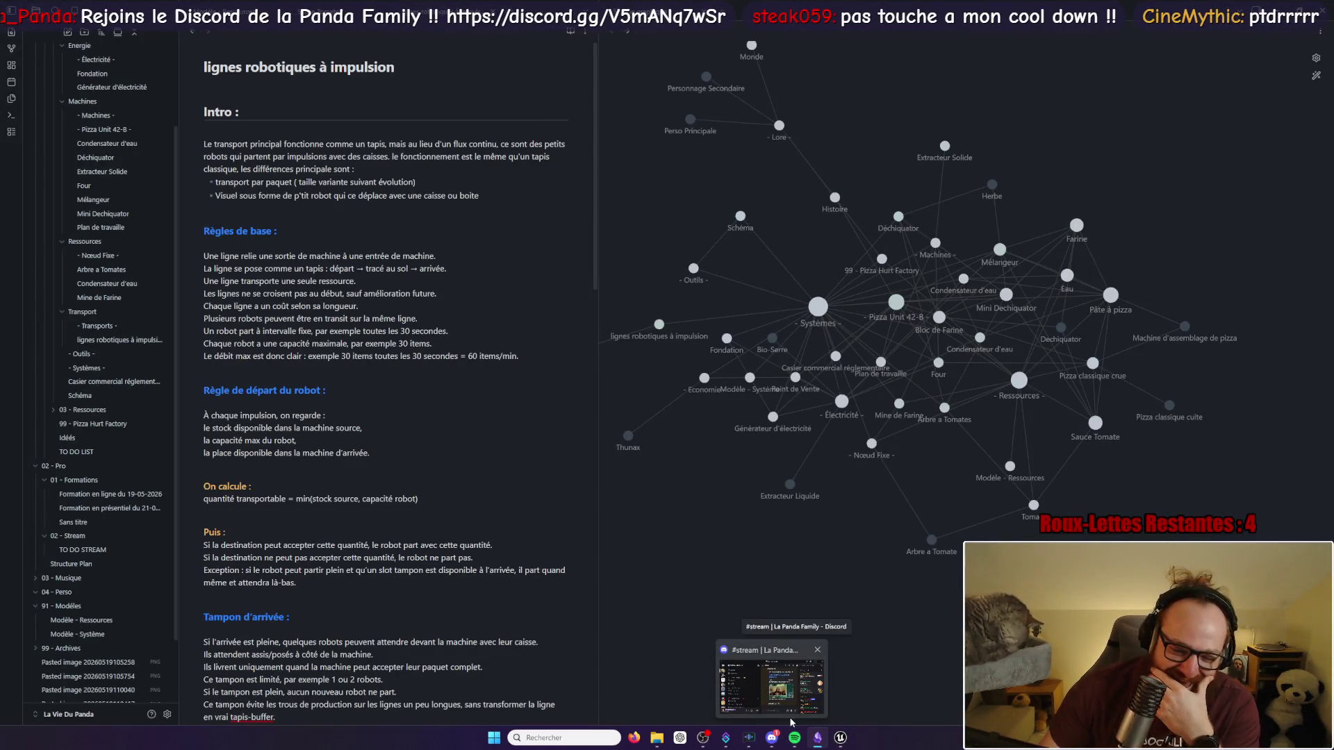
pyautogui.moveTo(840, 738)
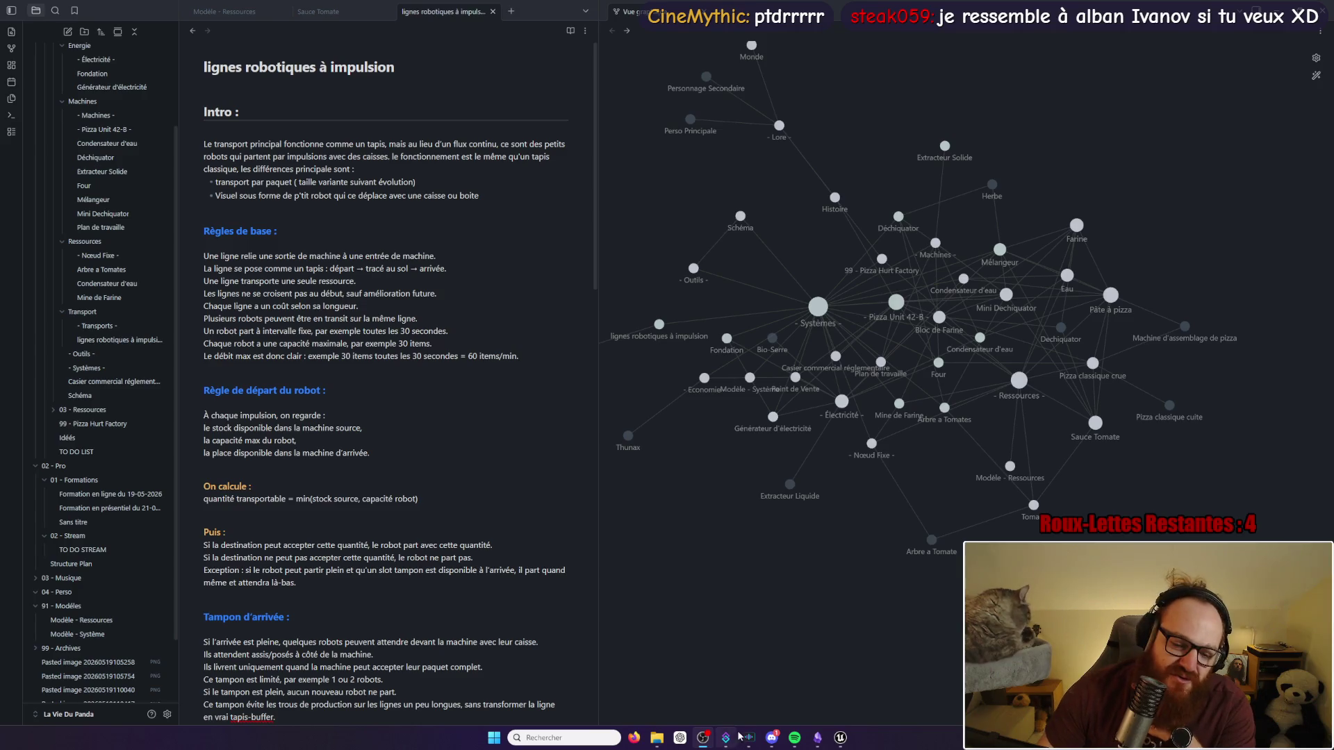
pyautogui.click(634, 738)
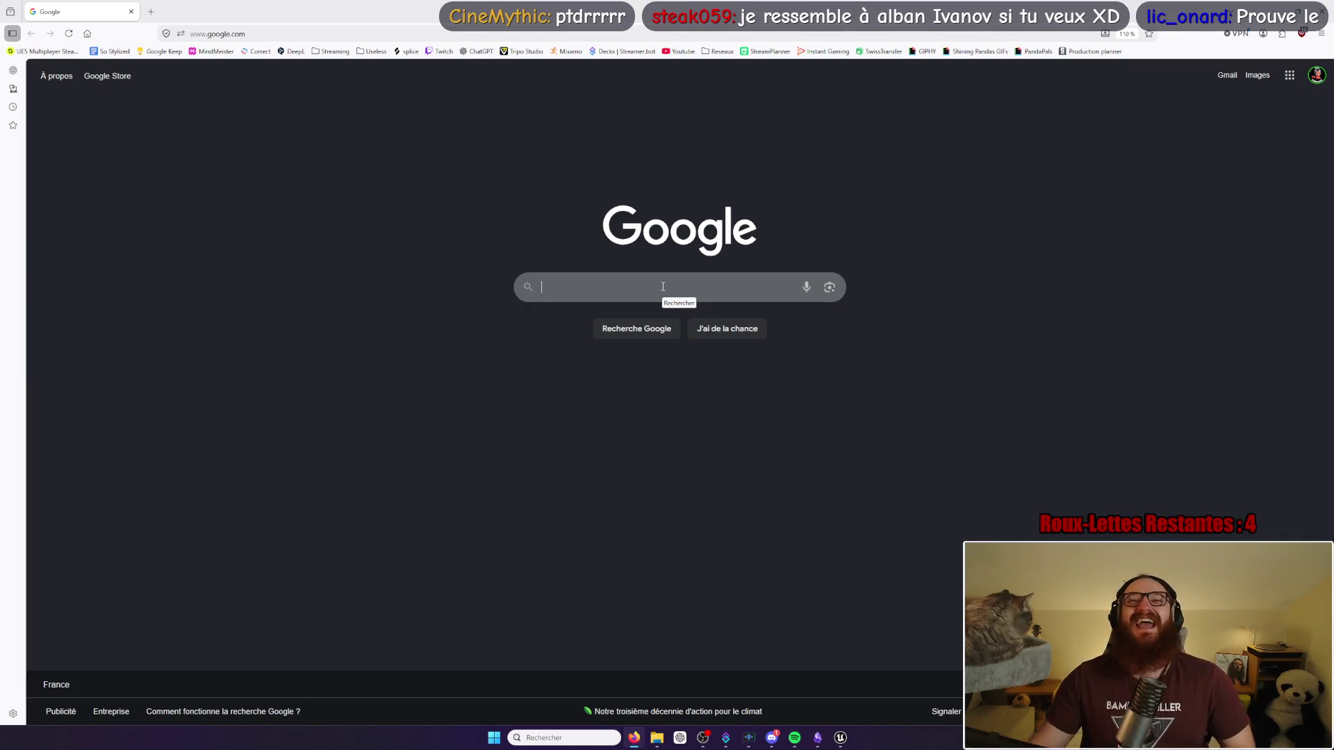
# Step: Search Google for the comedian's name and switch to the Vidéos results
pyautogui.click(663, 287)
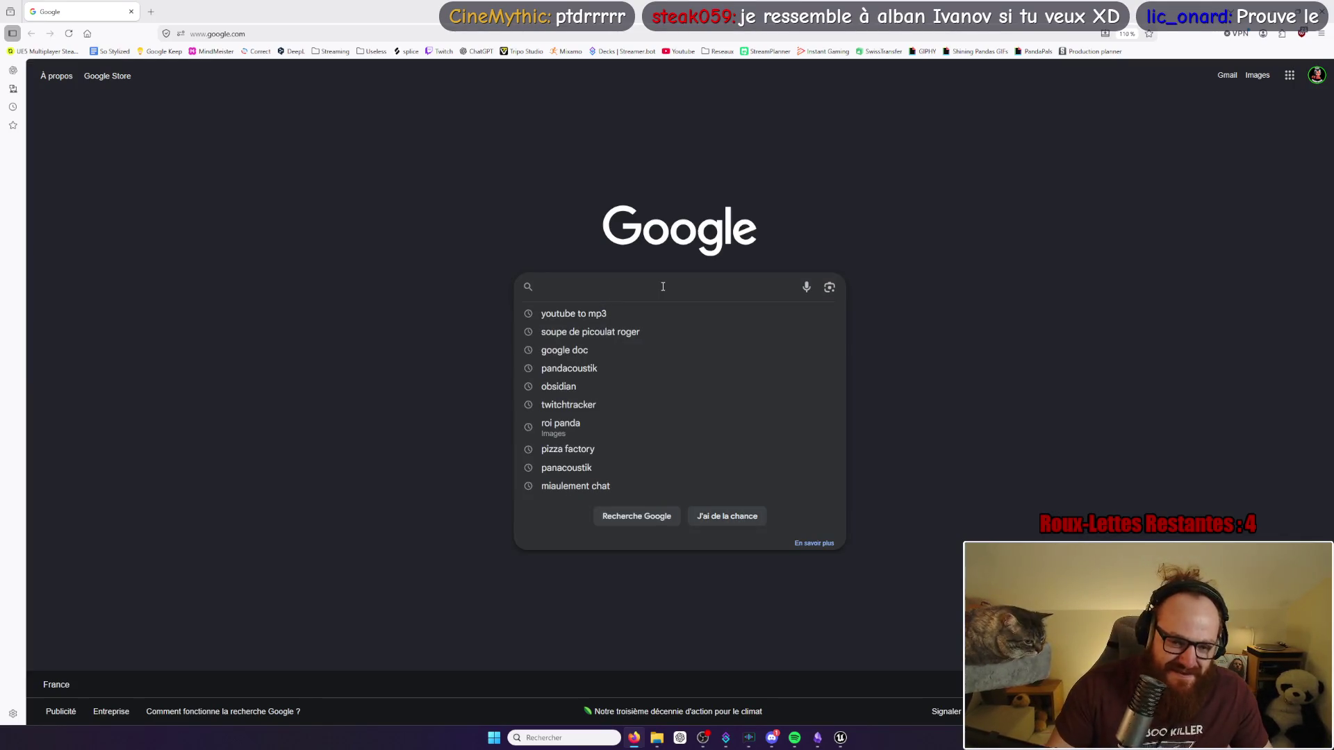
pyautogui.write('alban')
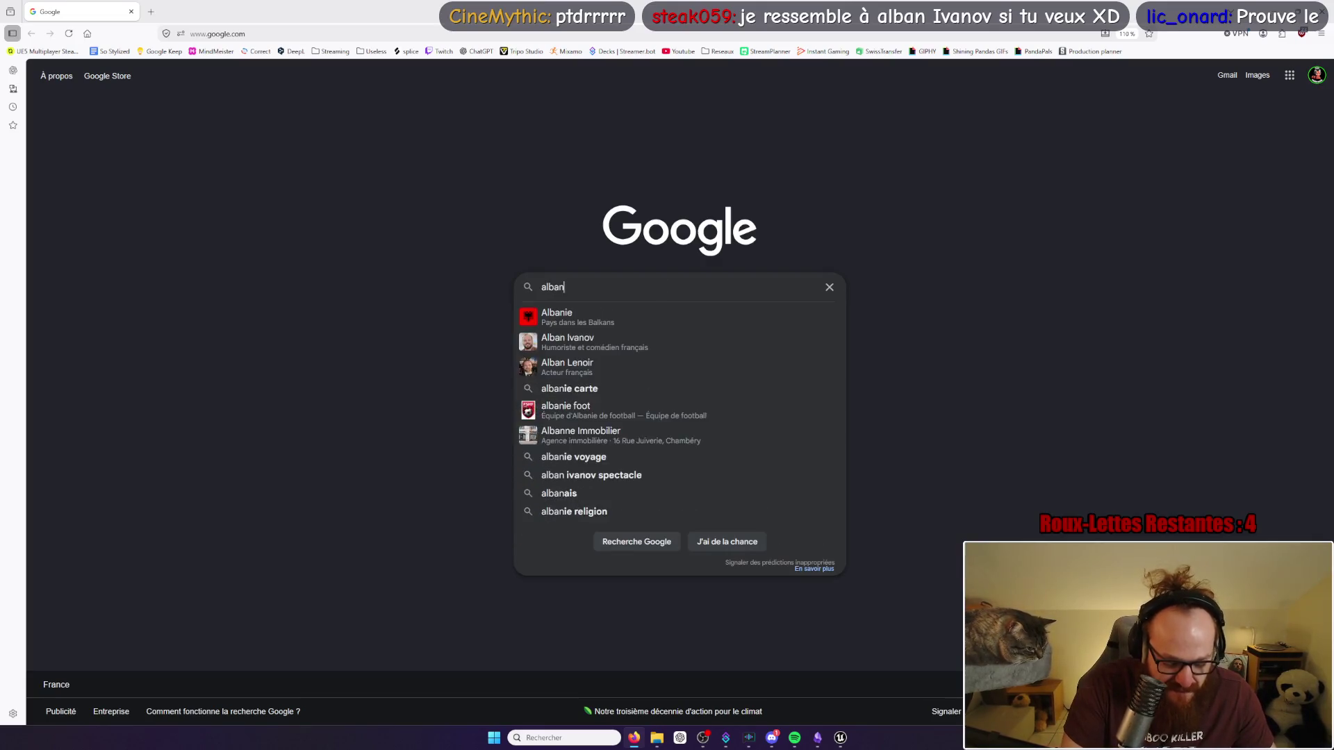
pyautogui.write(' ivanov')
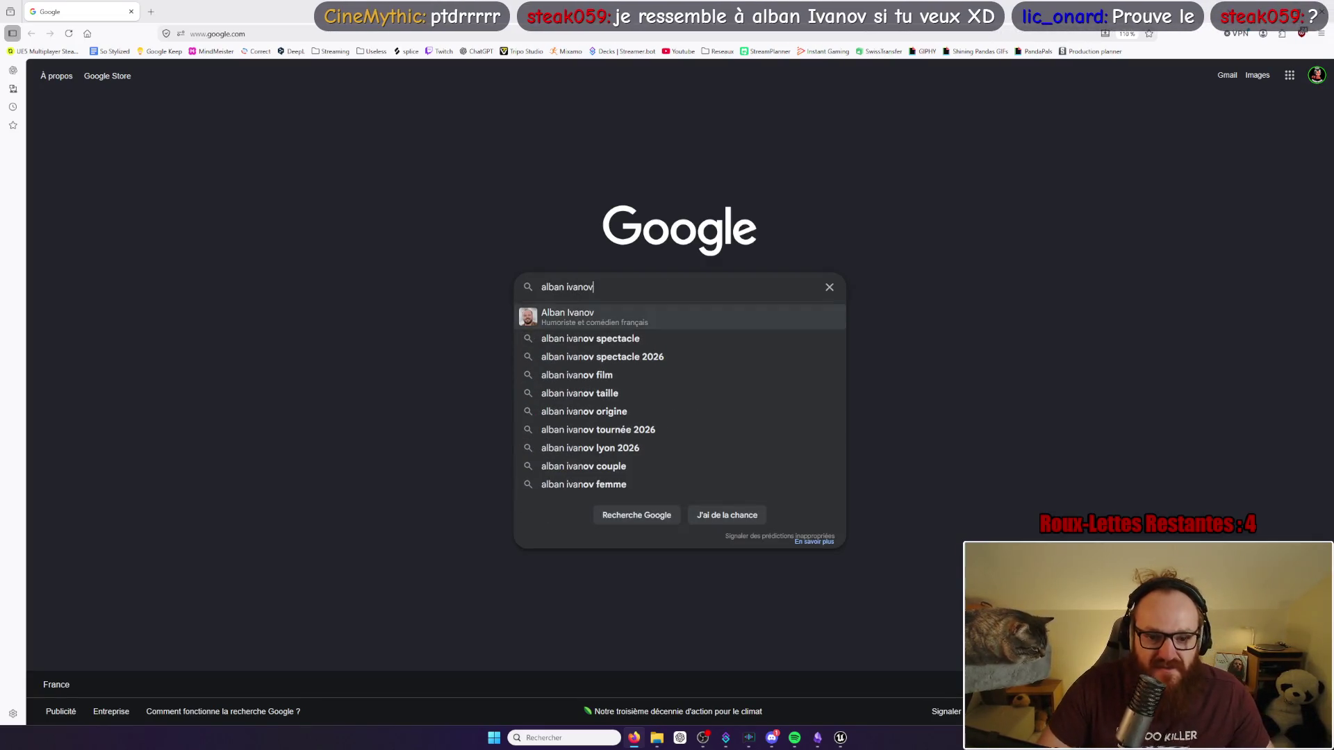
pyautogui.press('Return')
pyautogui.scroll(-5, 842, 376)
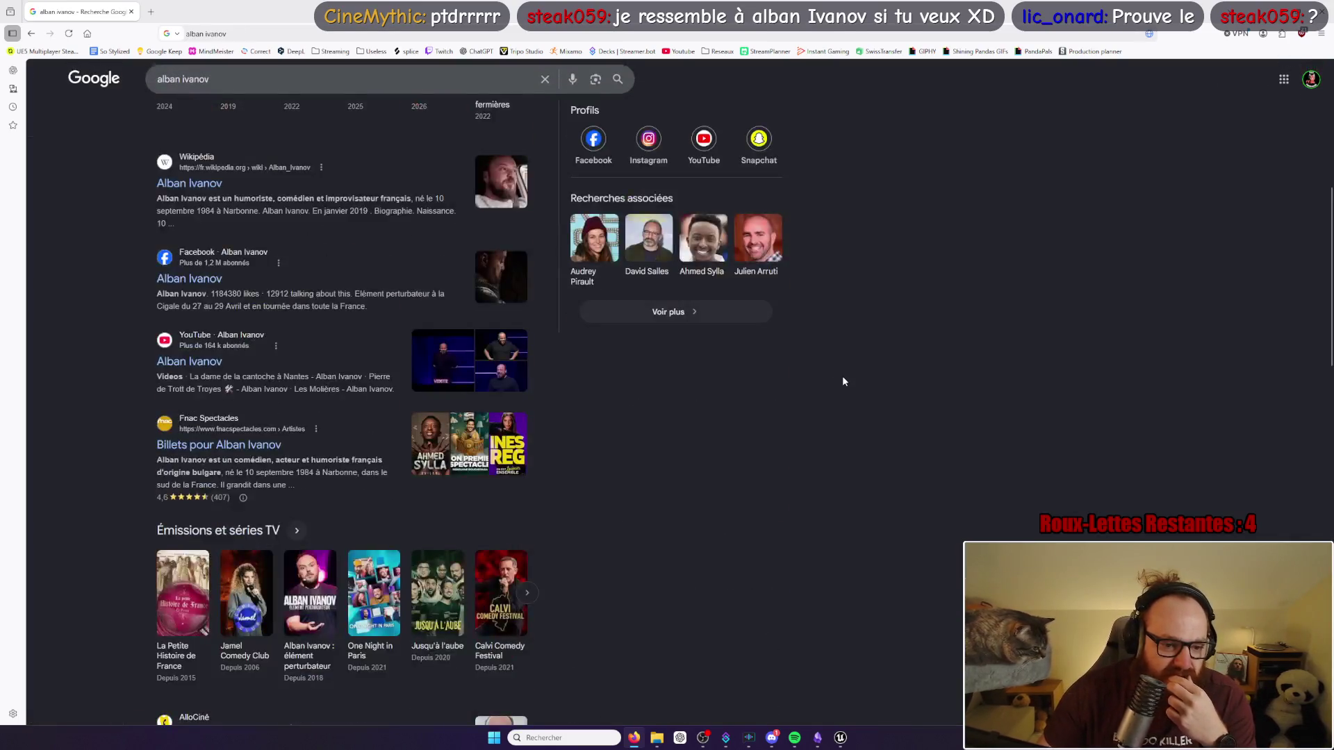
pyautogui.scroll(5, 842, 376)
pyautogui.scroll(1, 209, 101)
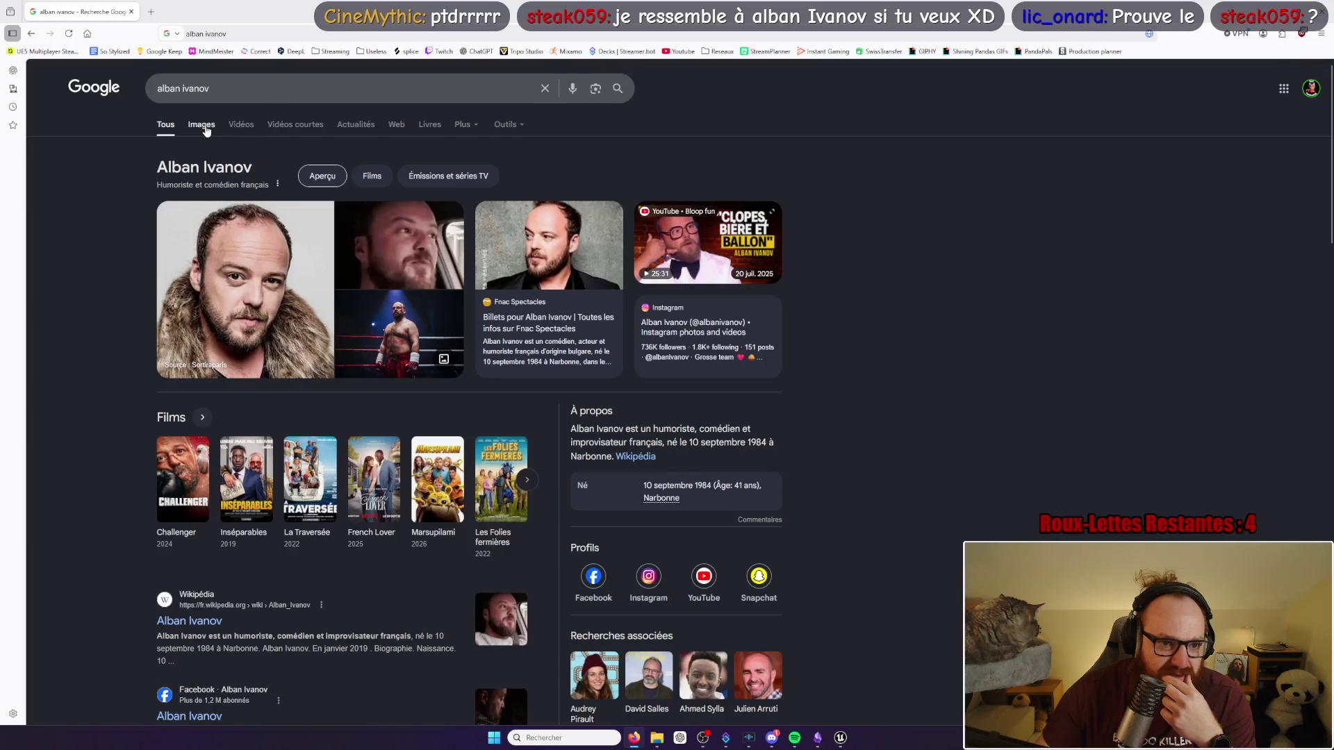
pyautogui.click(241, 125)
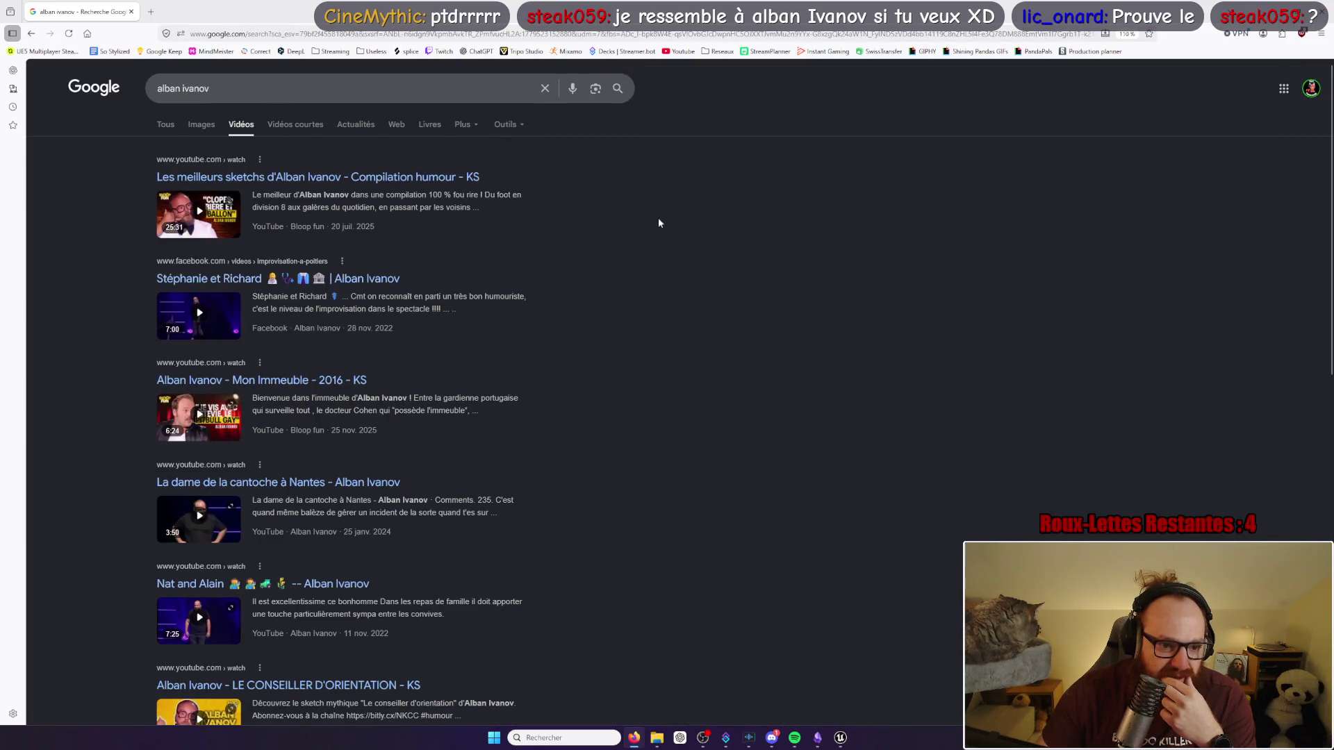
pyautogui.scroll(-8, 618, 298)
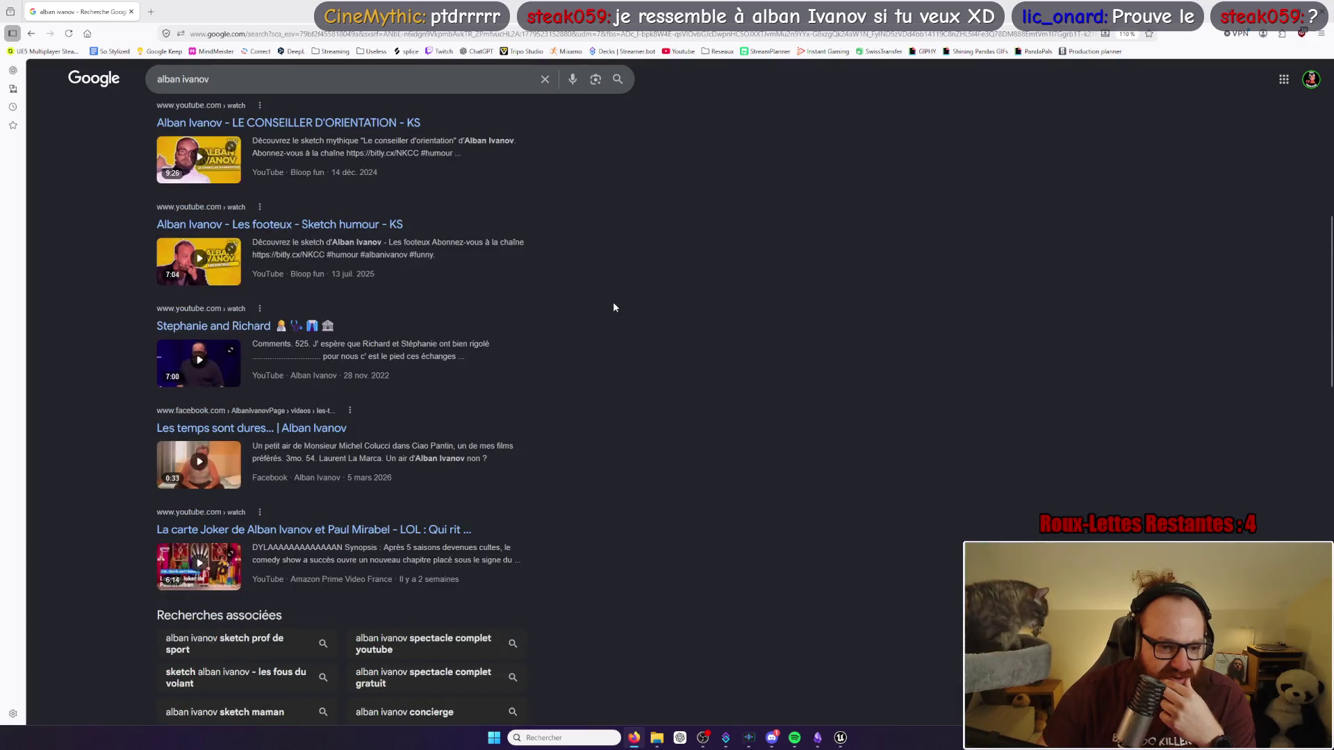
pyautogui.scroll(-2, 614, 302)
pyautogui.scroll(10, 597, 310)
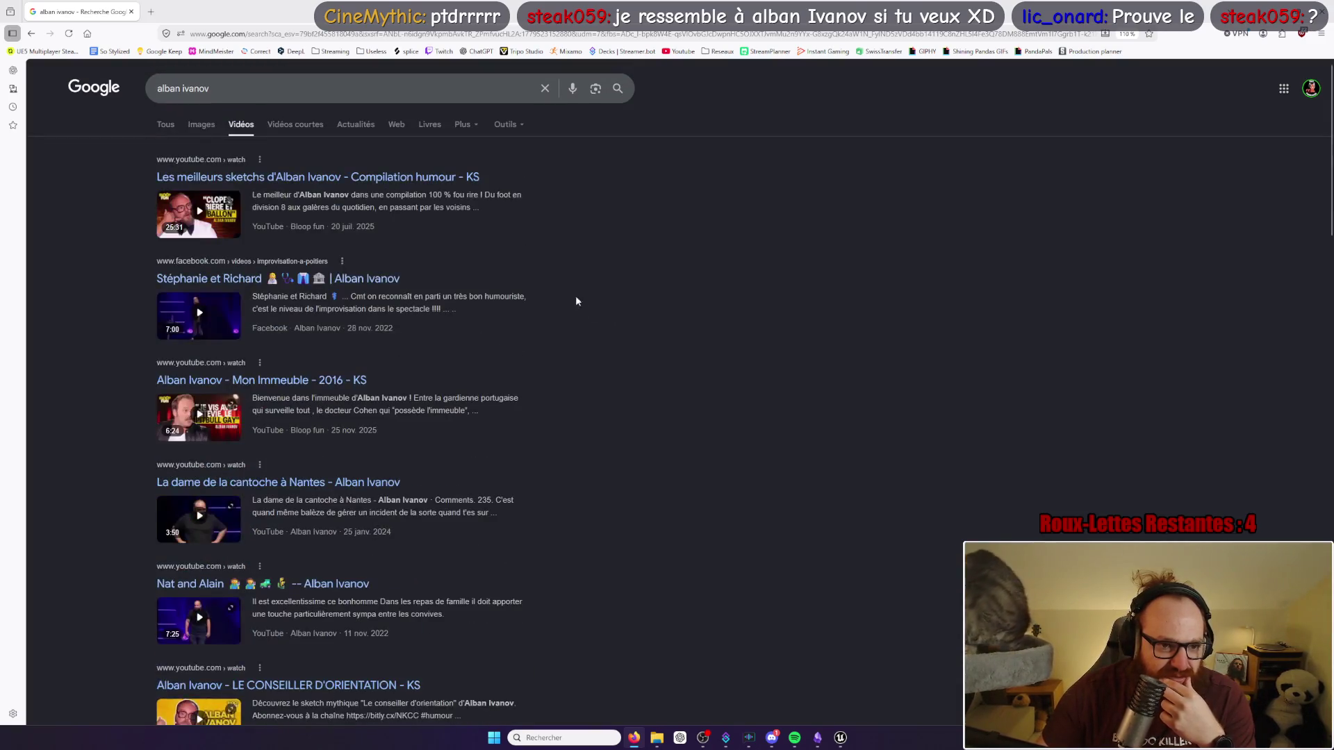
# Step: Refine the video search by adding 'duo' to the query
pyautogui.click(266, 95)
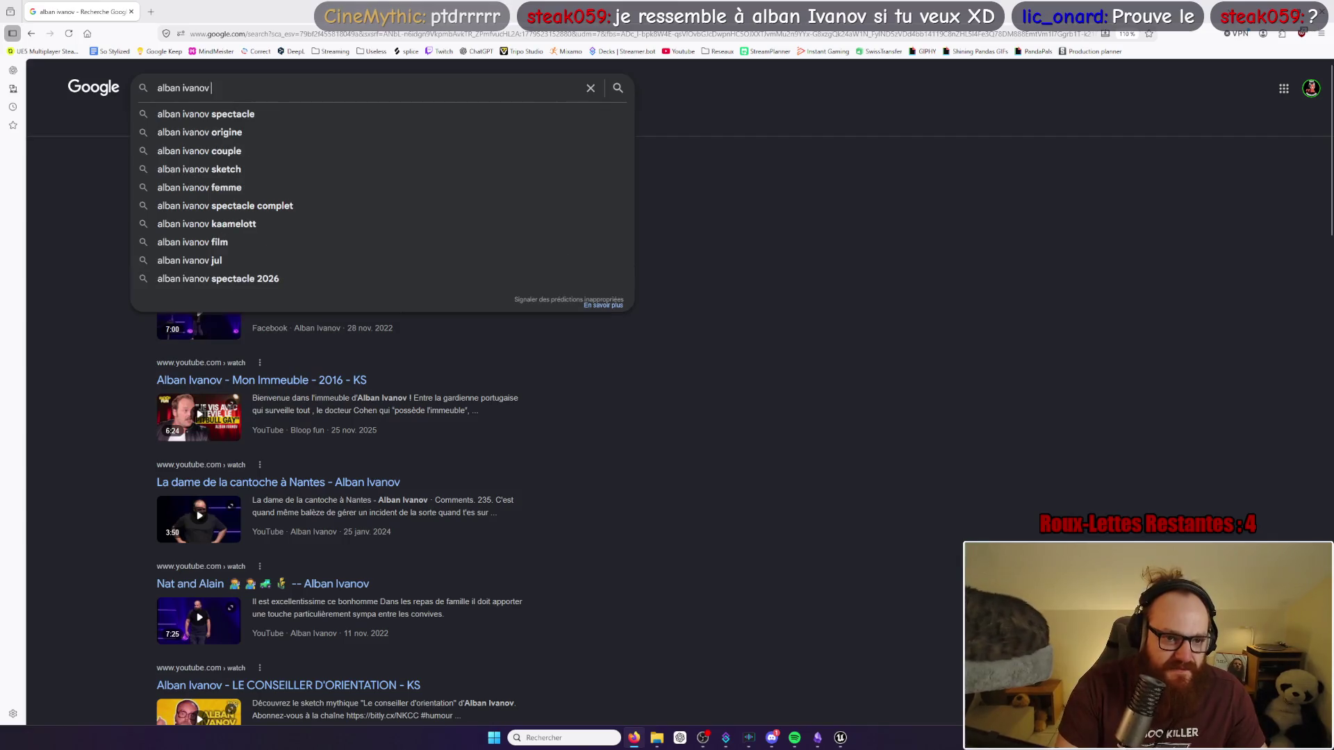
pyautogui.write('duo')
pyautogui.press('Return')
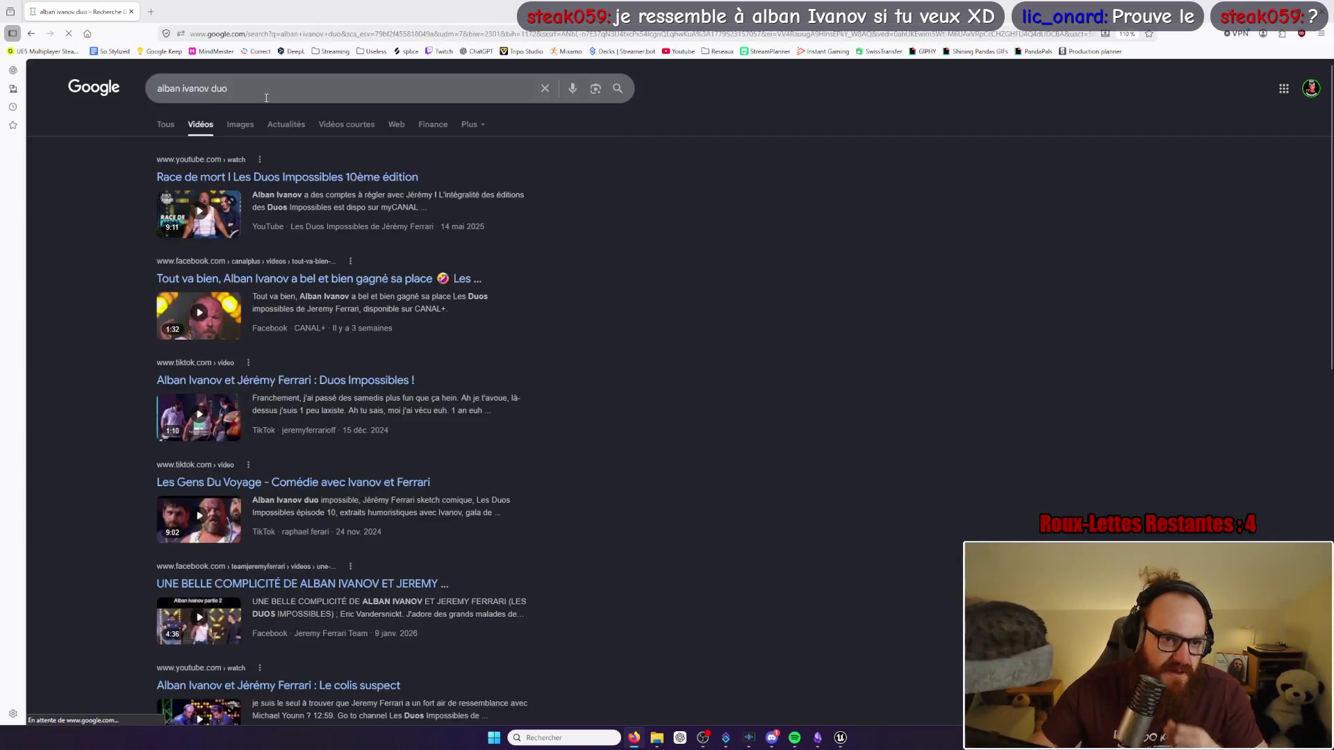
# Step: Open the 'Race de mort' duo sketch and snip the region around the bald performer
pyautogui.click(340, 178)
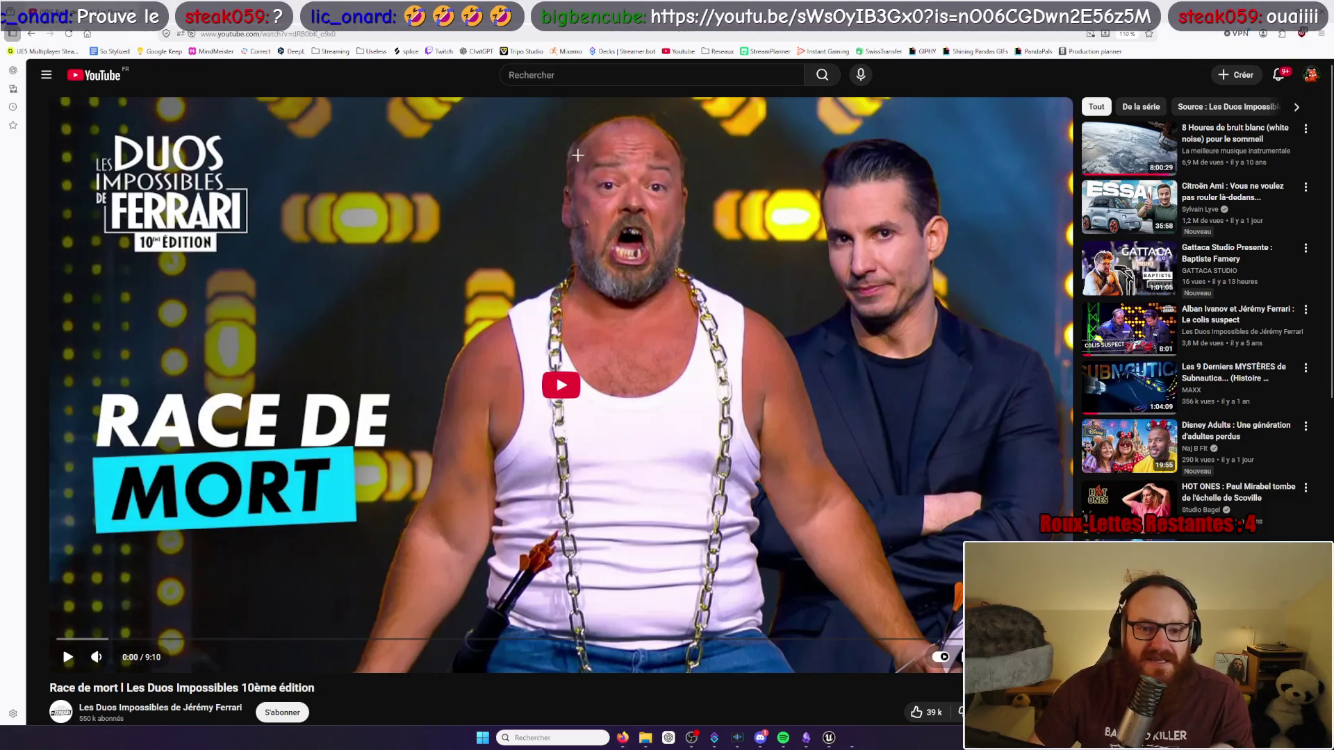
pyautogui.press('super+shift+s')
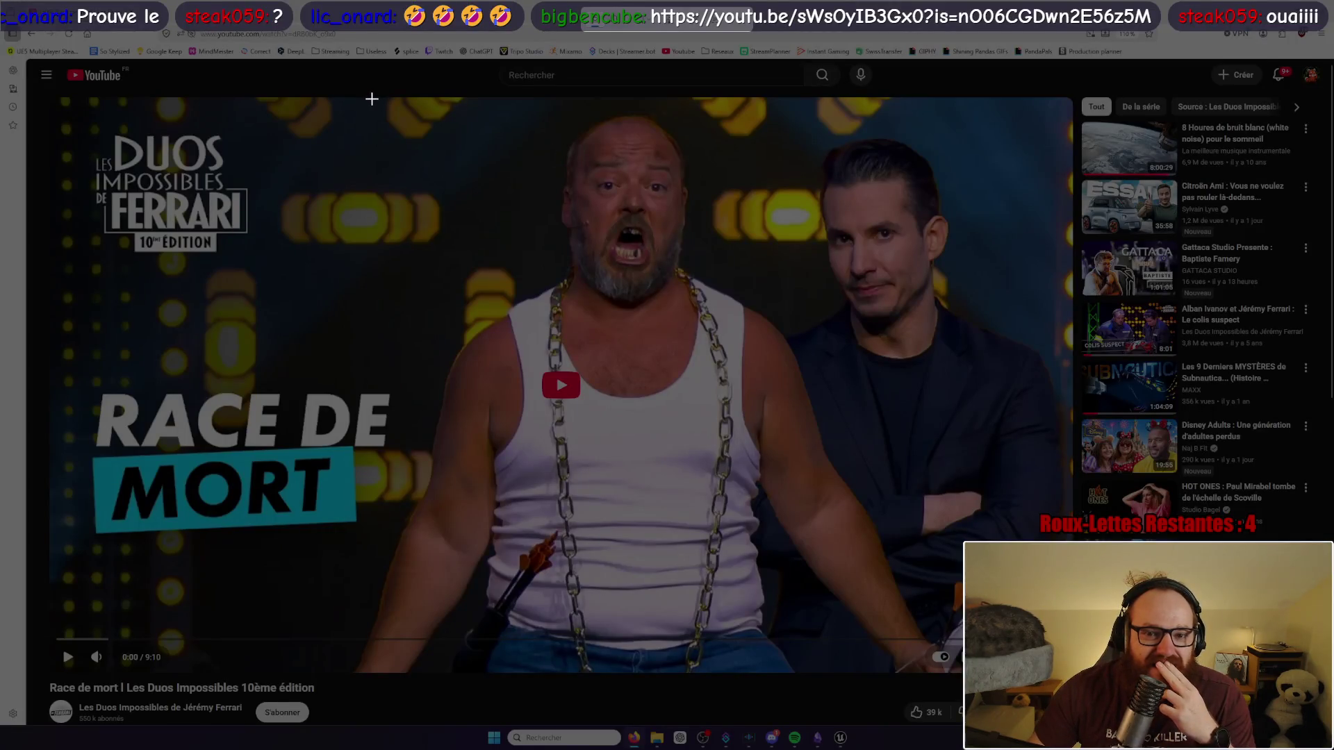
pyautogui.moveTo(371, 97)
pyautogui.mouseDown()
pyautogui.moveTo(653, 180)
pyautogui.moveTo(839, 320)
pyautogui.moveTo(830, 365)
pyautogui.mouseUp()
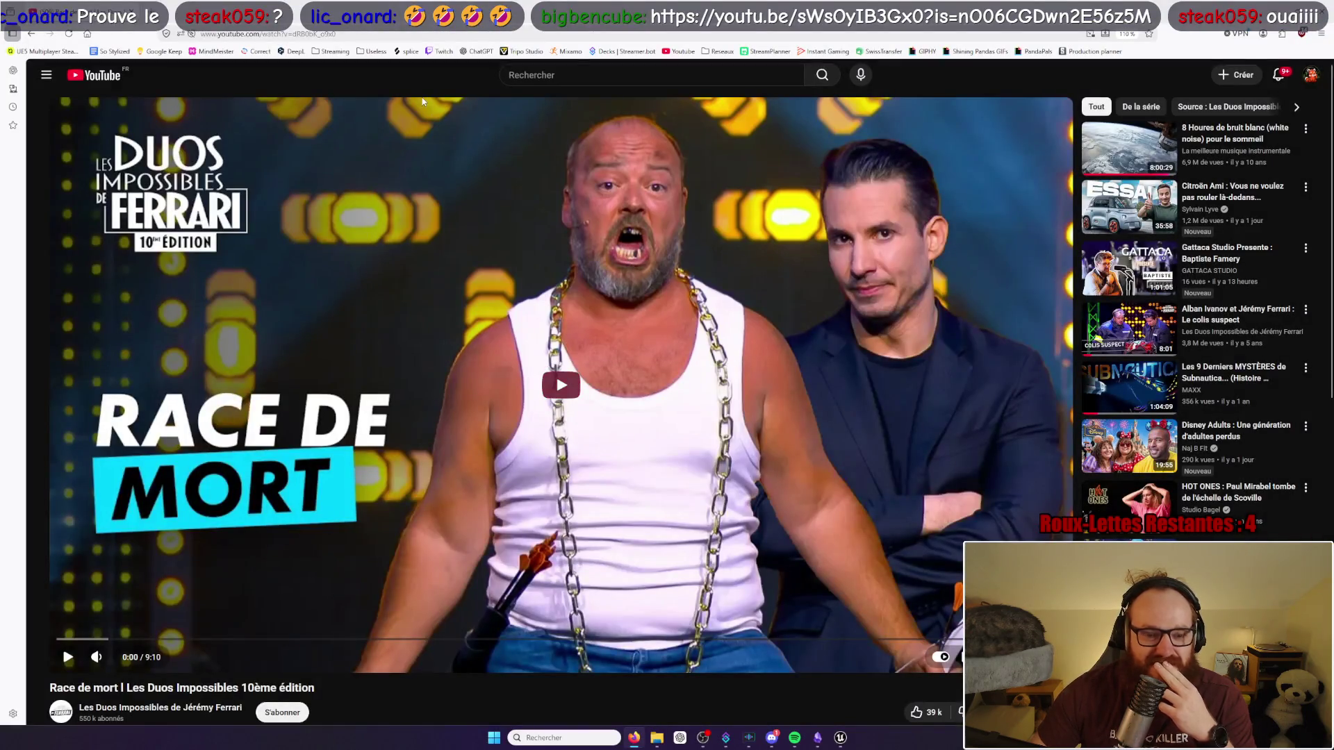
# Step: Take a tighter snip of the performer, then return to the Obsidian notes
pyautogui.press('super+shift+s')
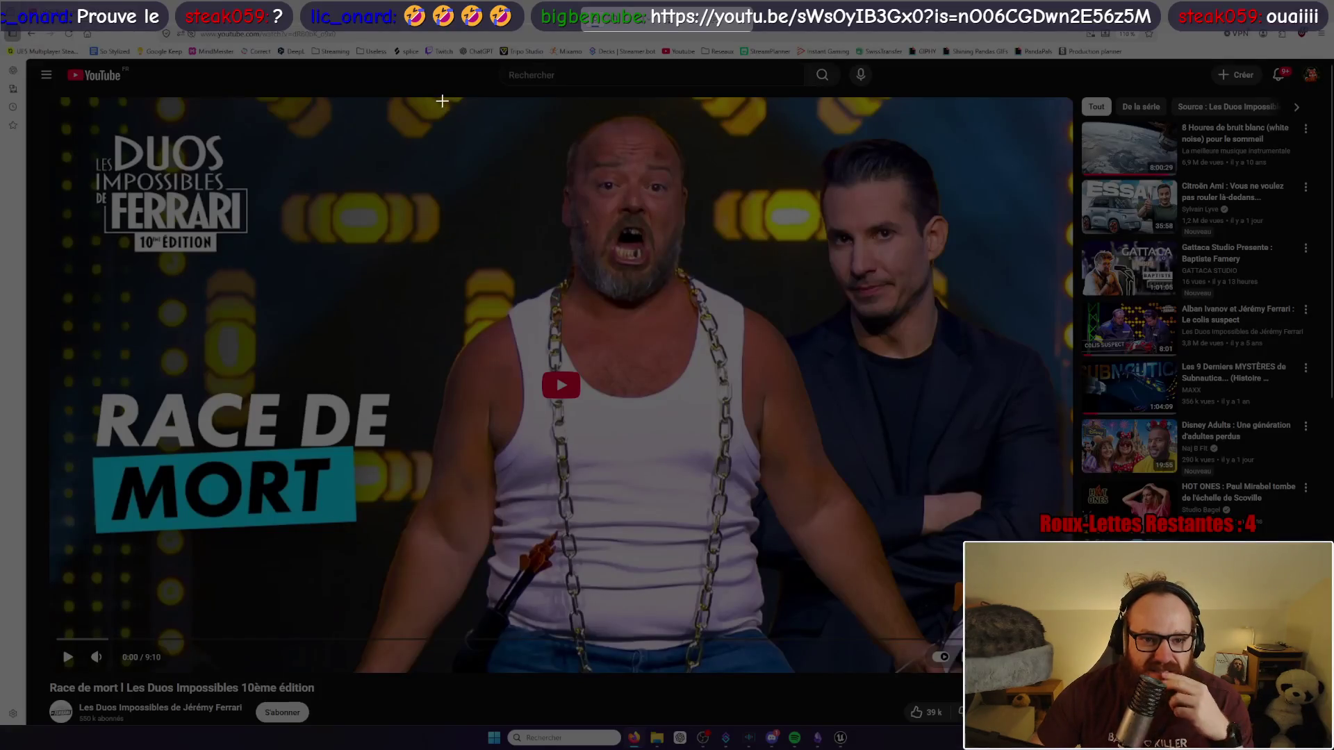
pyautogui.moveTo(446, 99); pyautogui.dragTo(813, 315)
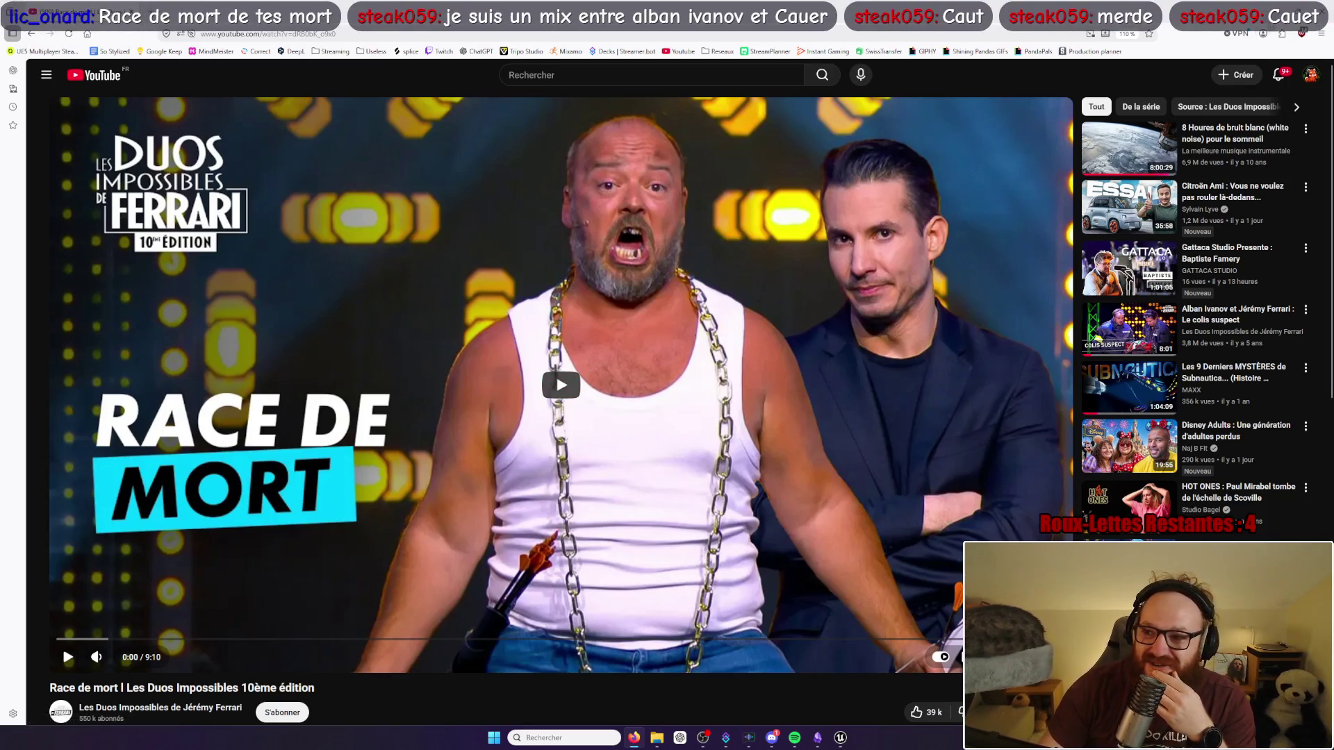
pyautogui.hotkey('alt', 'Tab')
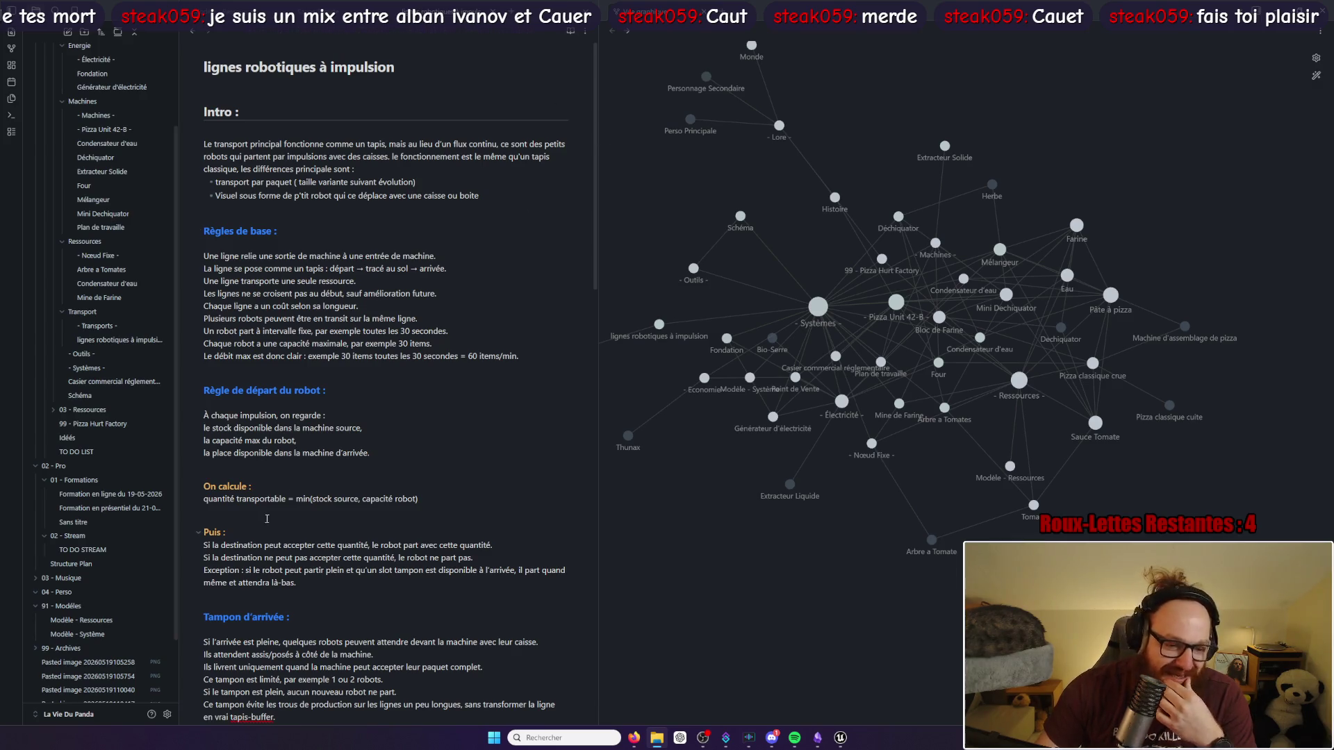
# Step: Search Windows for 'paint' and launch the Paint app
pyautogui.click(554, 738)
pyautogui.write('paint')
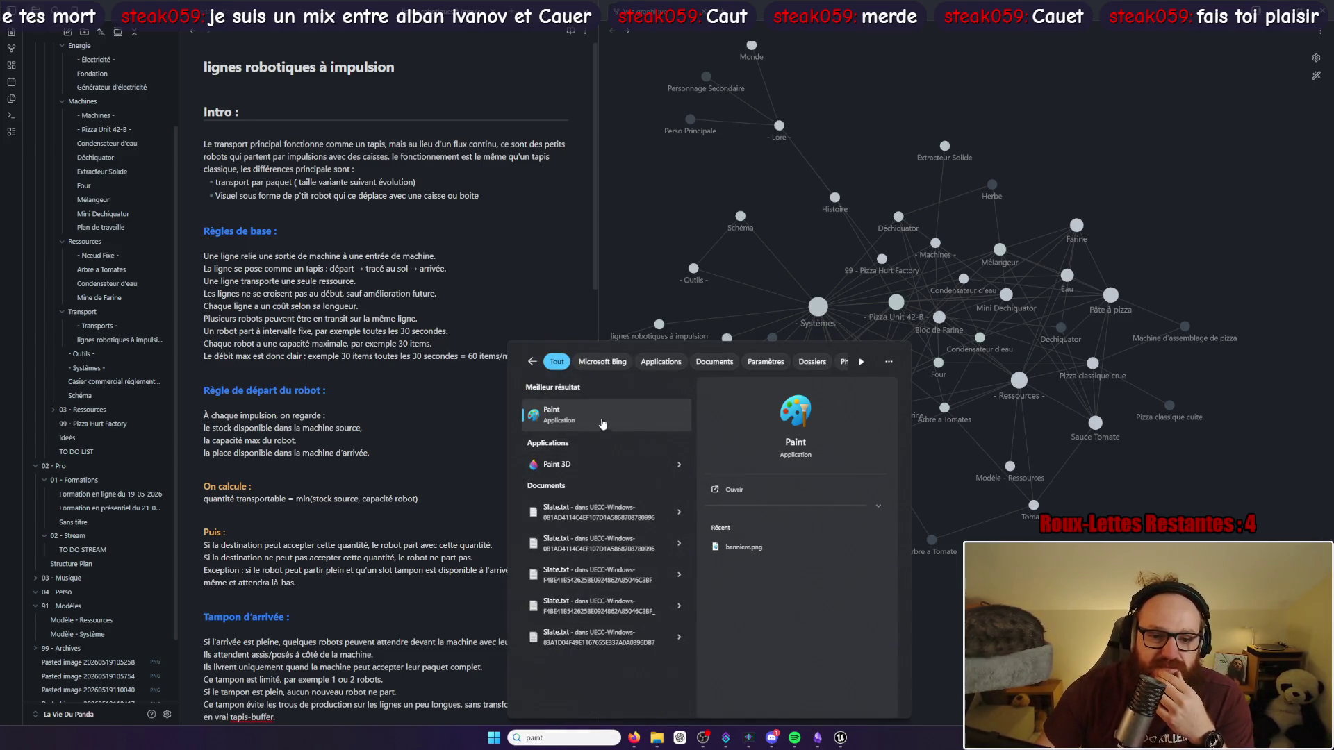
pyautogui.click(596, 415)
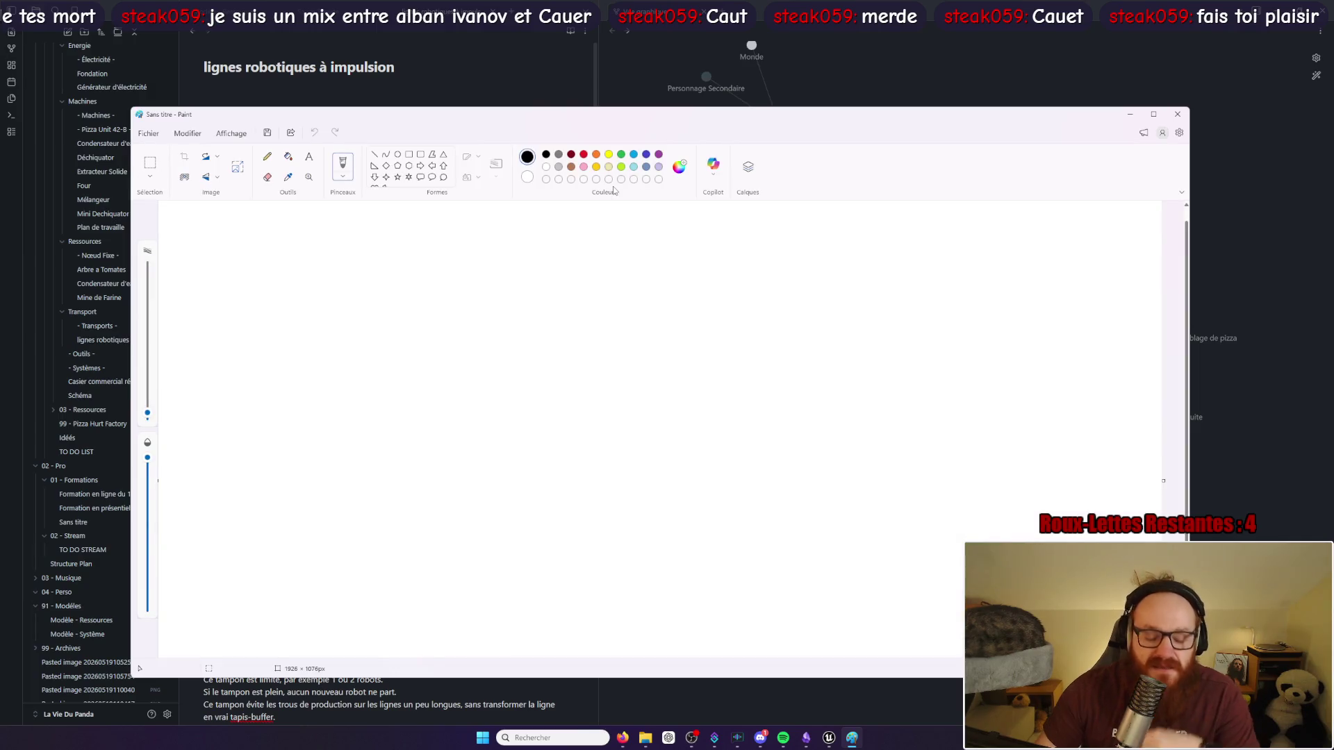
pyautogui.hotkey('ctrl', 'v')
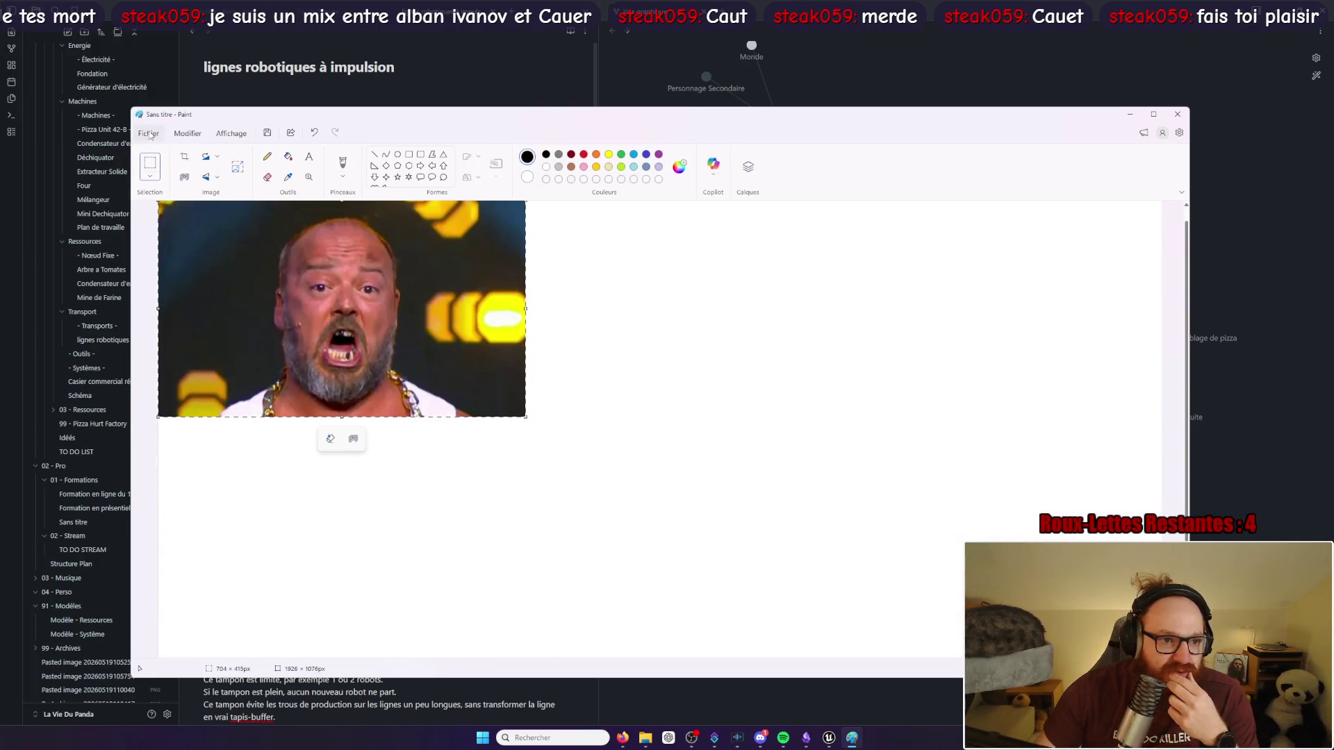
pyautogui.click(148, 133)
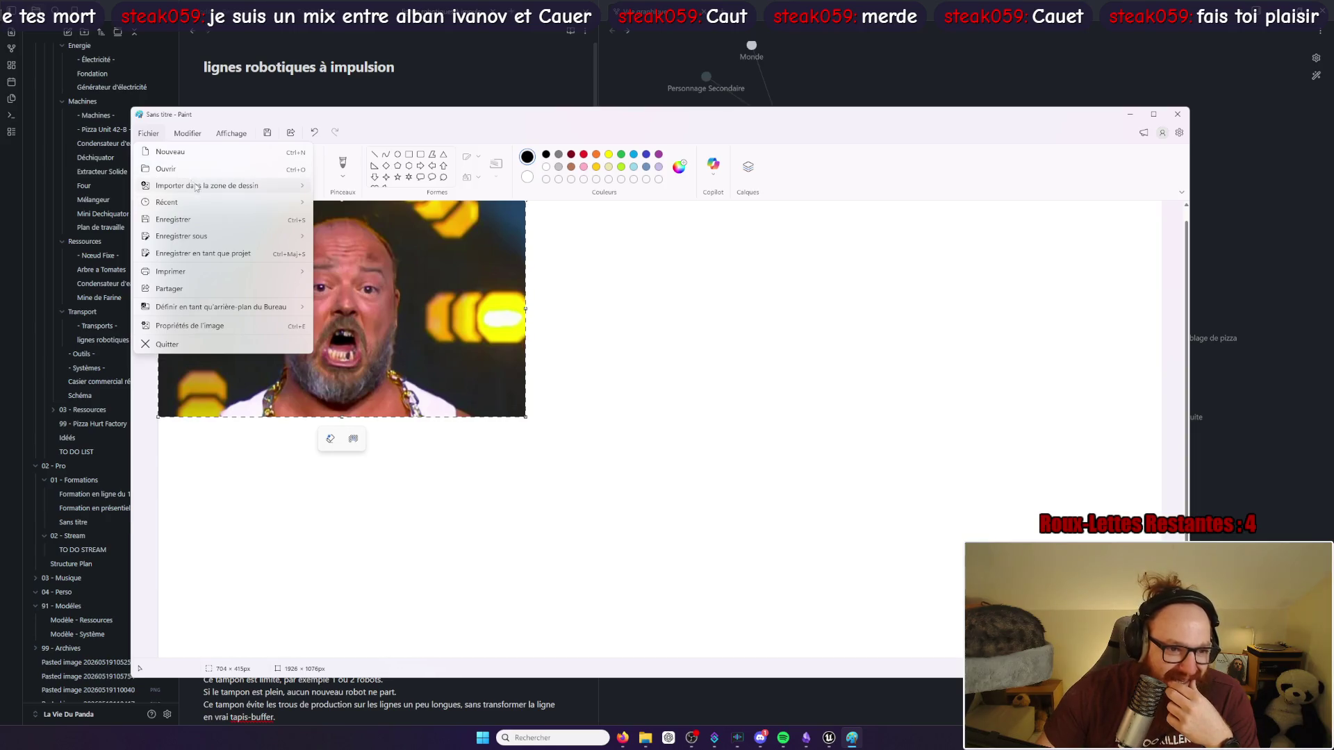
pyautogui.moveTo(198, 189)
pyautogui.moveTo(278, 240)
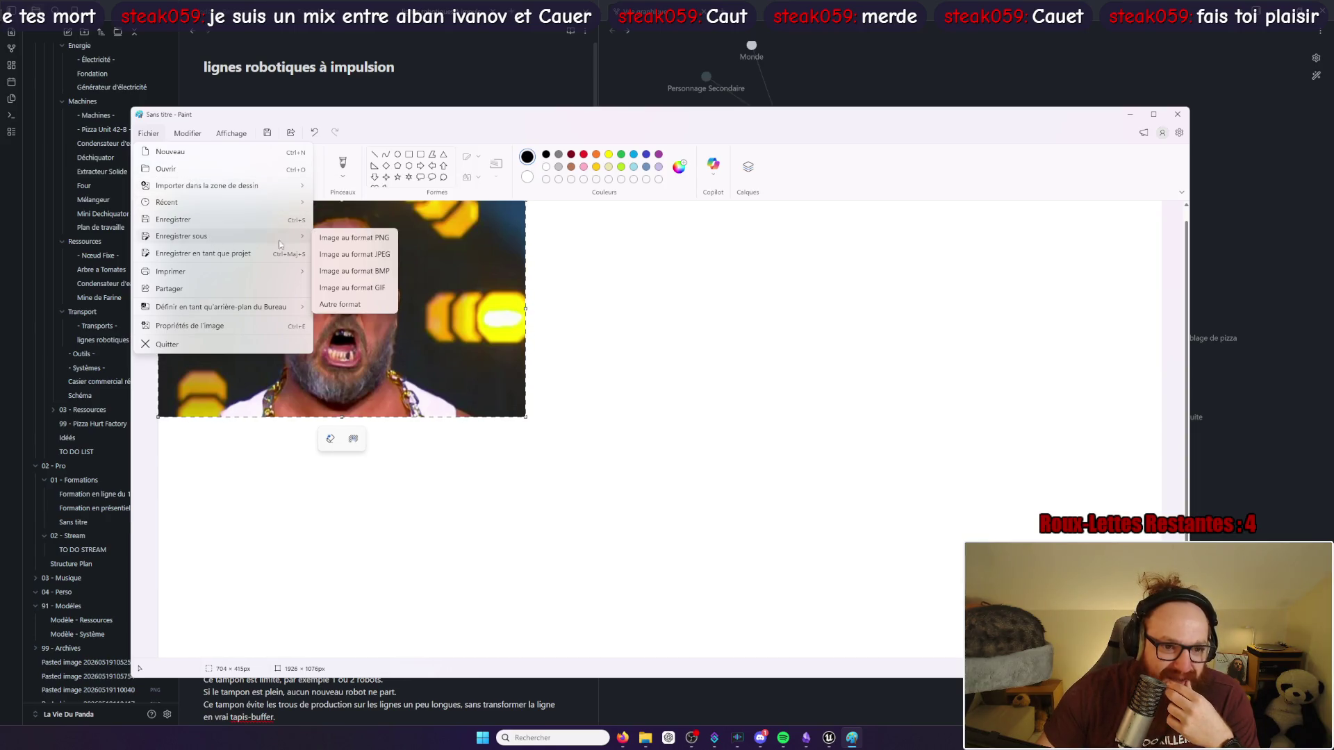
pyautogui.click(347, 238)
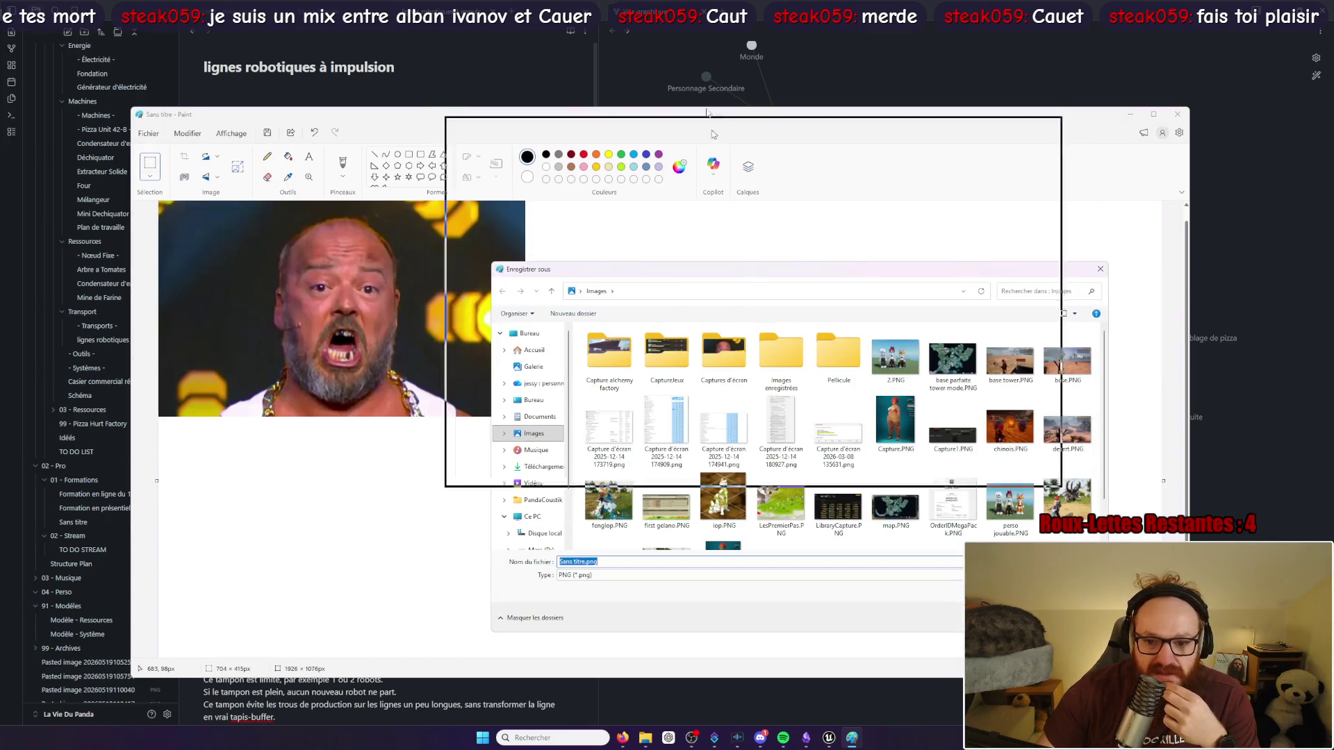
pyautogui.press('Return')
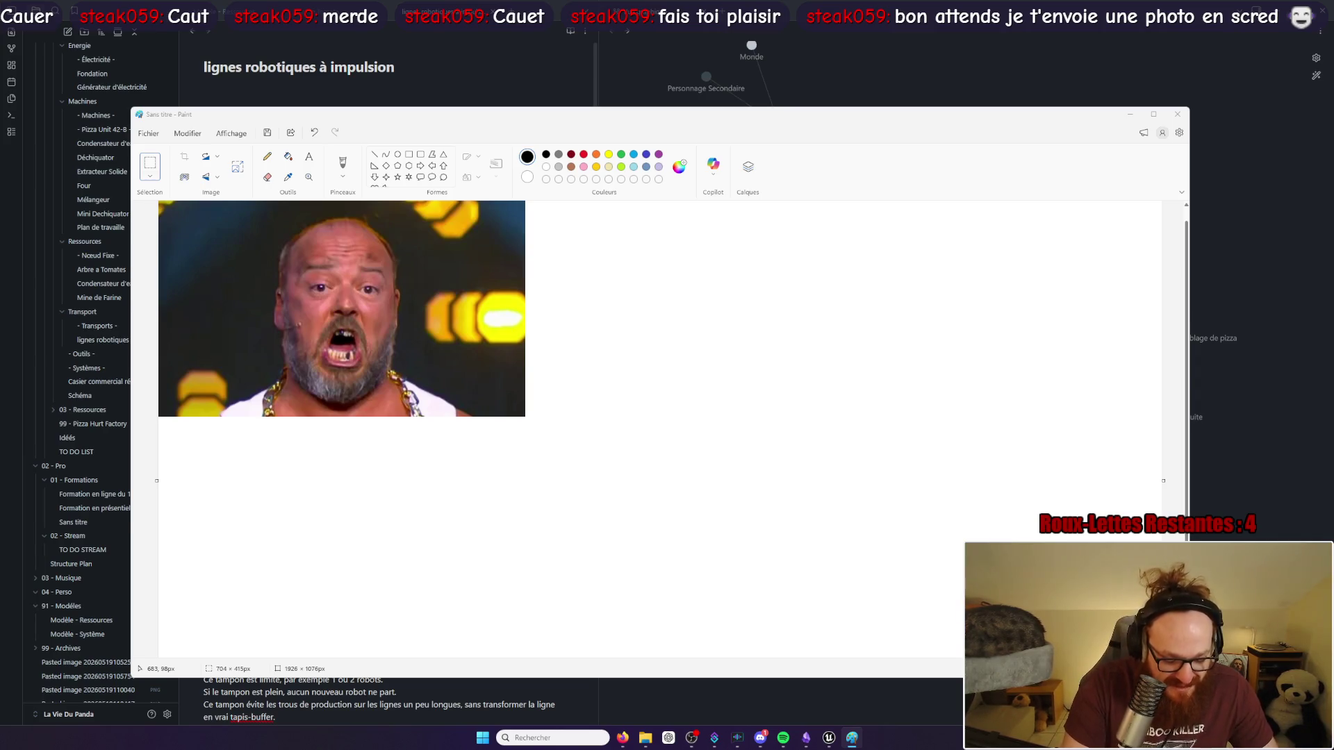
pyautogui.press('Return')
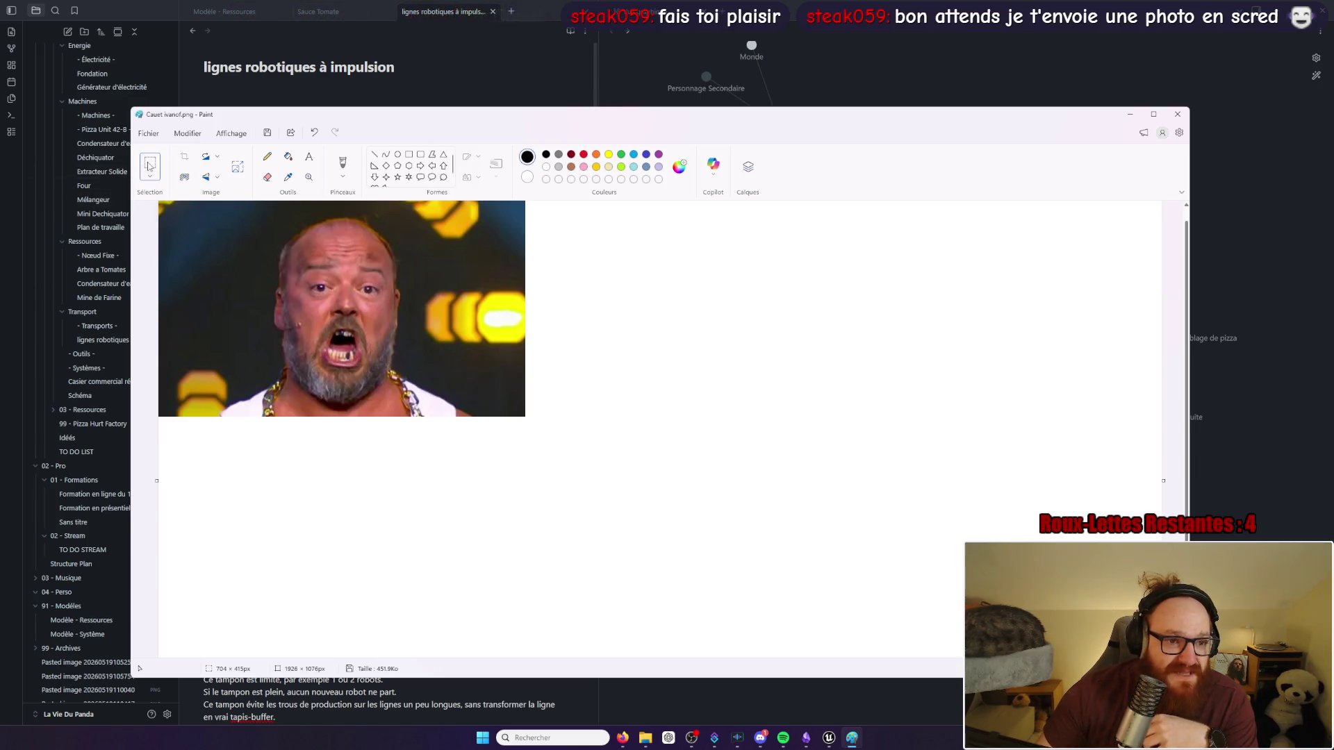
# Step: Trim the canvas to the picture's edges, save again, and close Paint
pyautogui.scroll(-2, 660, 417)
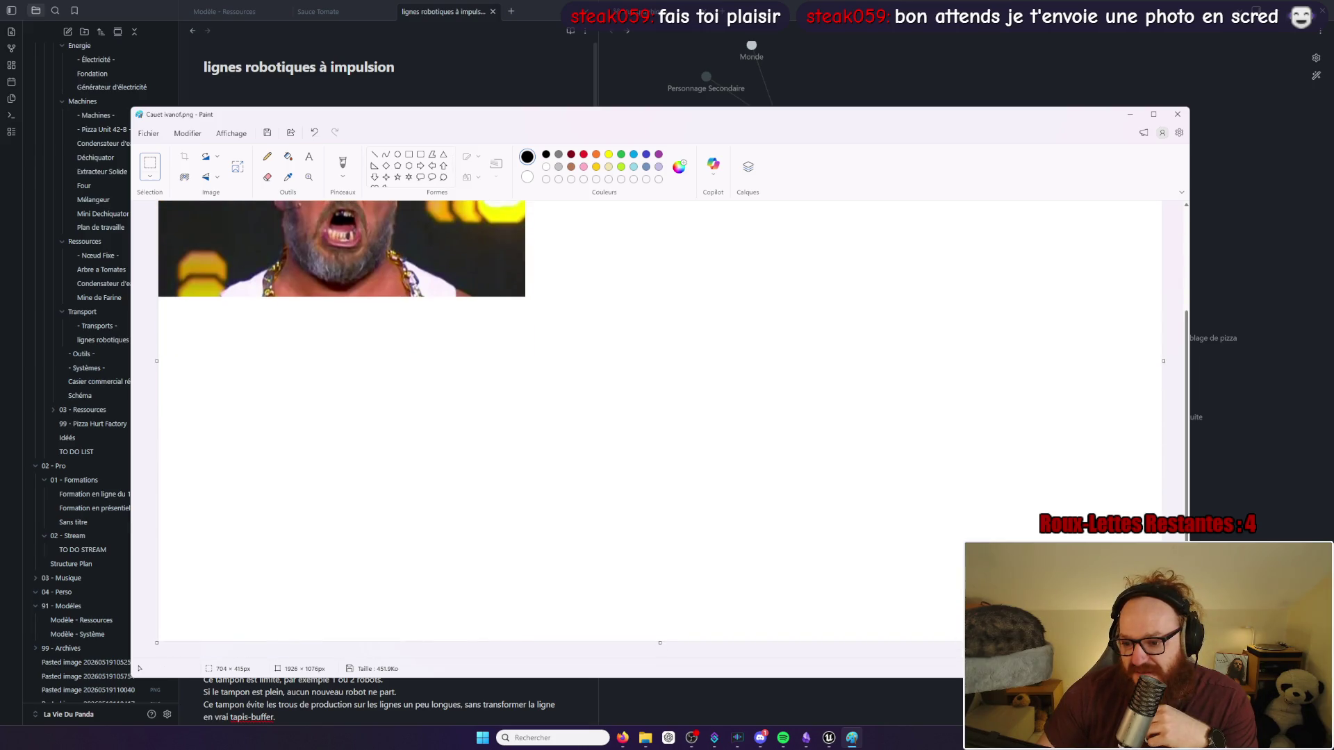
pyautogui.moveTo(1163, 643); pyautogui.dragTo(526, 298)
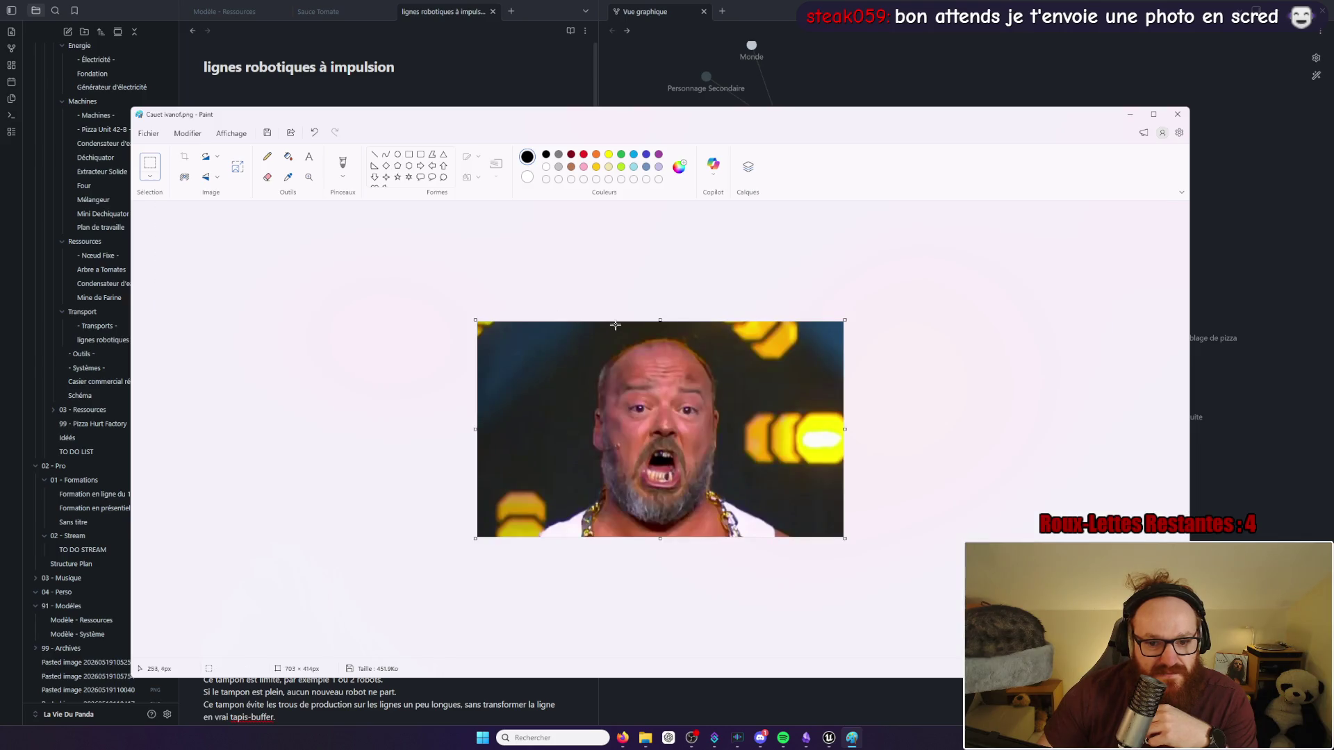
pyautogui.click(148, 133)
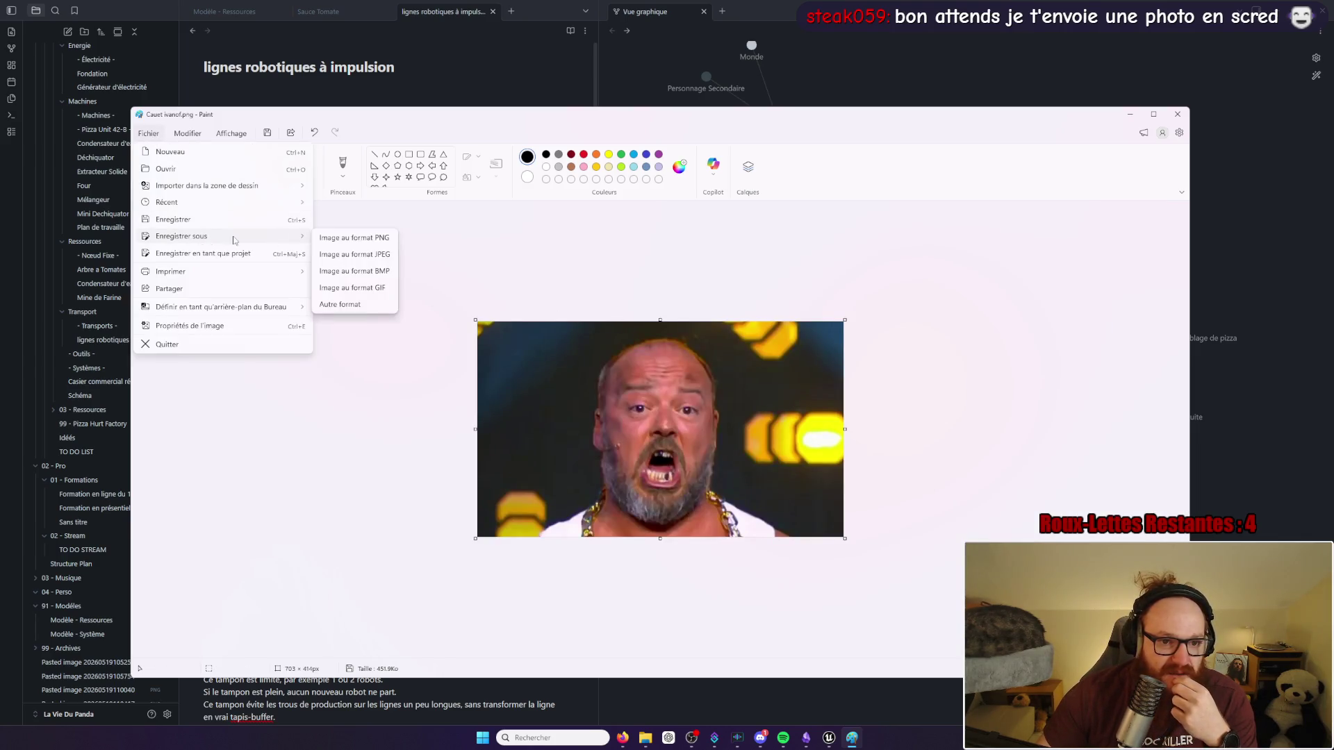
pyautogui.click(197, 224)
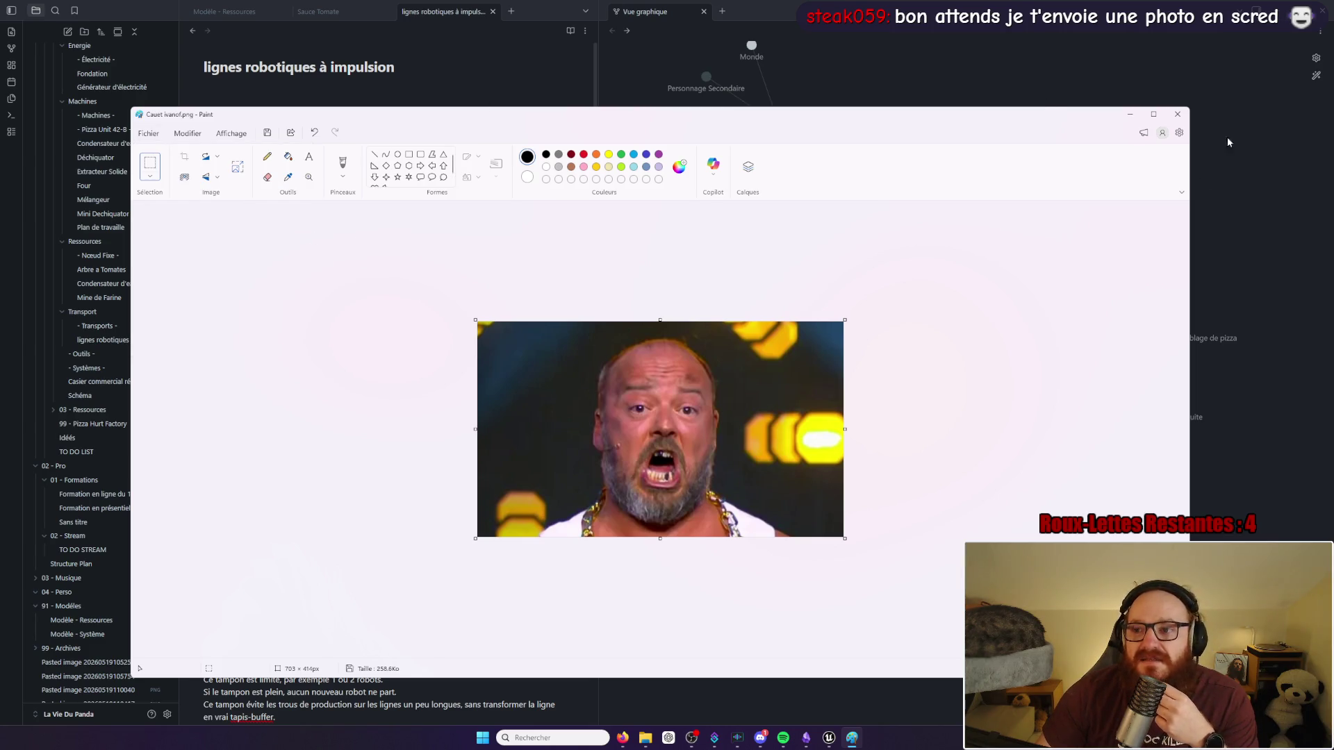
pyautogui.click(1177, 114)
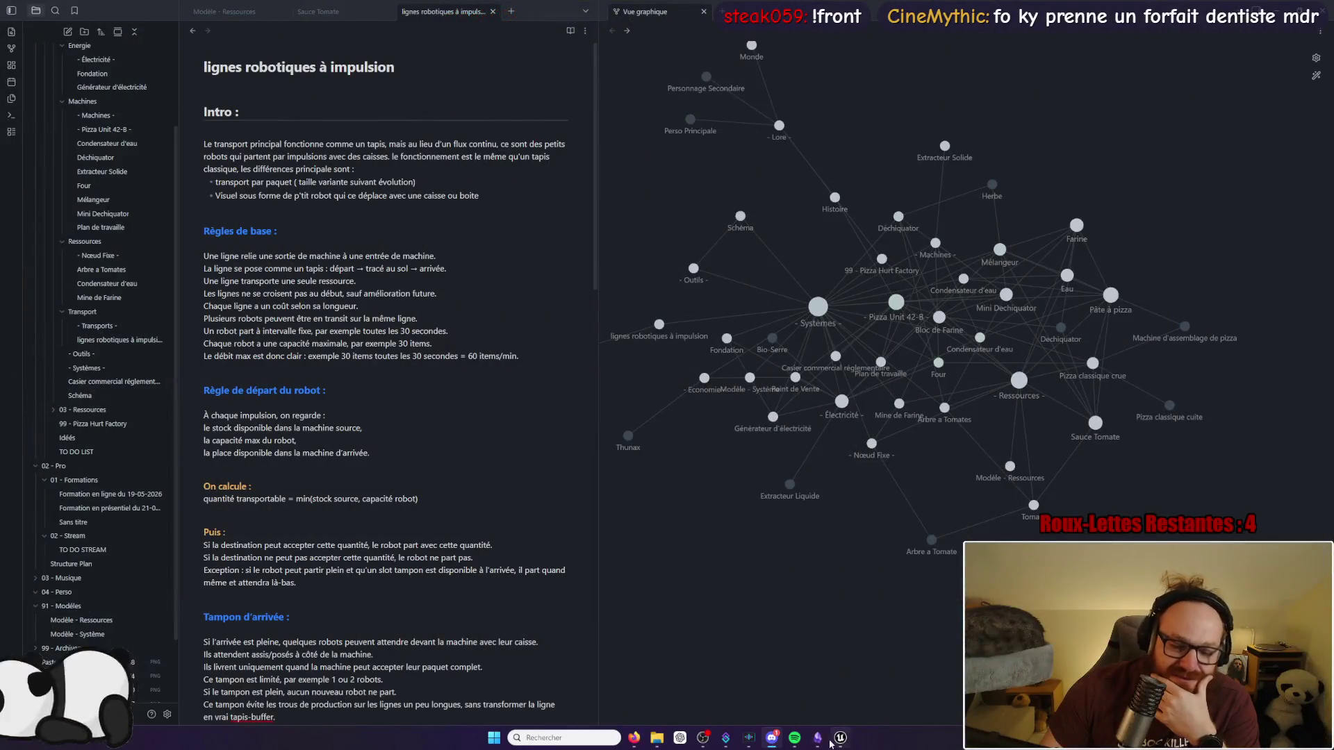
pyautogui.moveTo(817, 743)
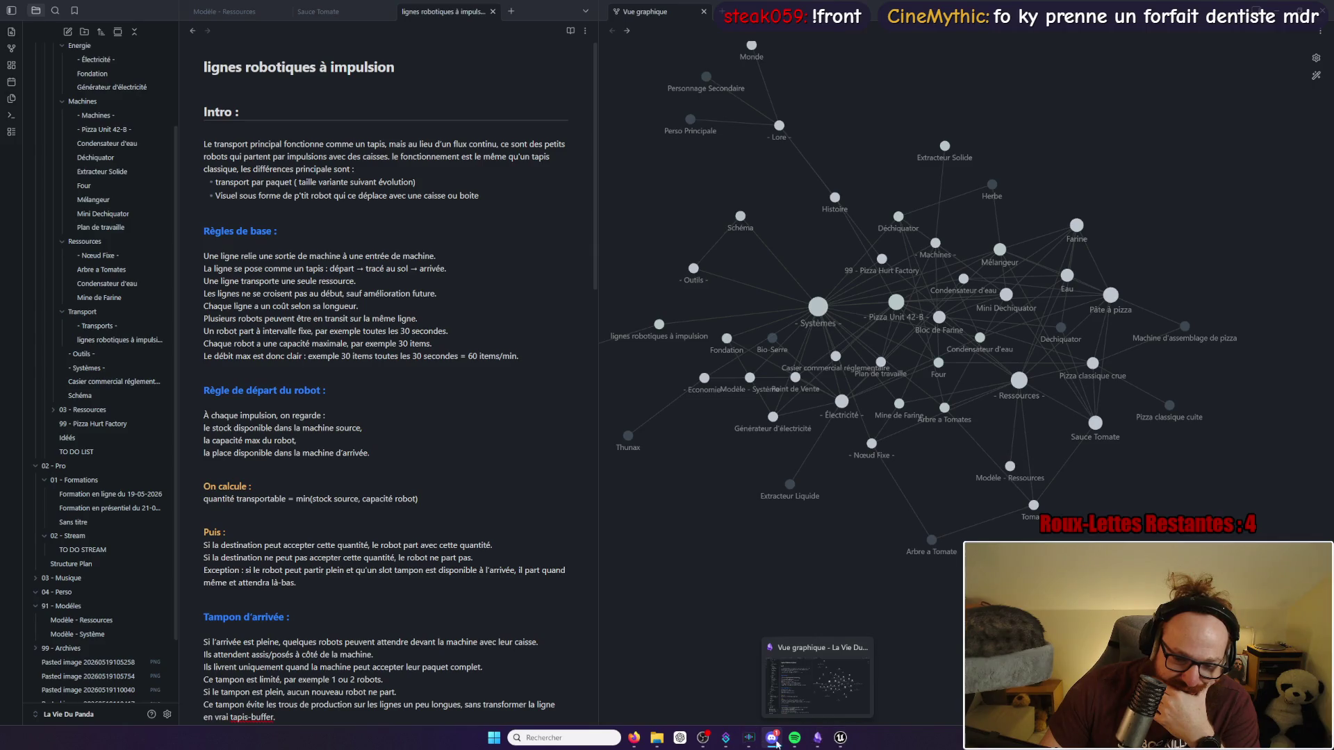
# Step: Bring Streamer.bot forward, nudge its window left, and show the Actions list
pyautogui.click(726, 738)
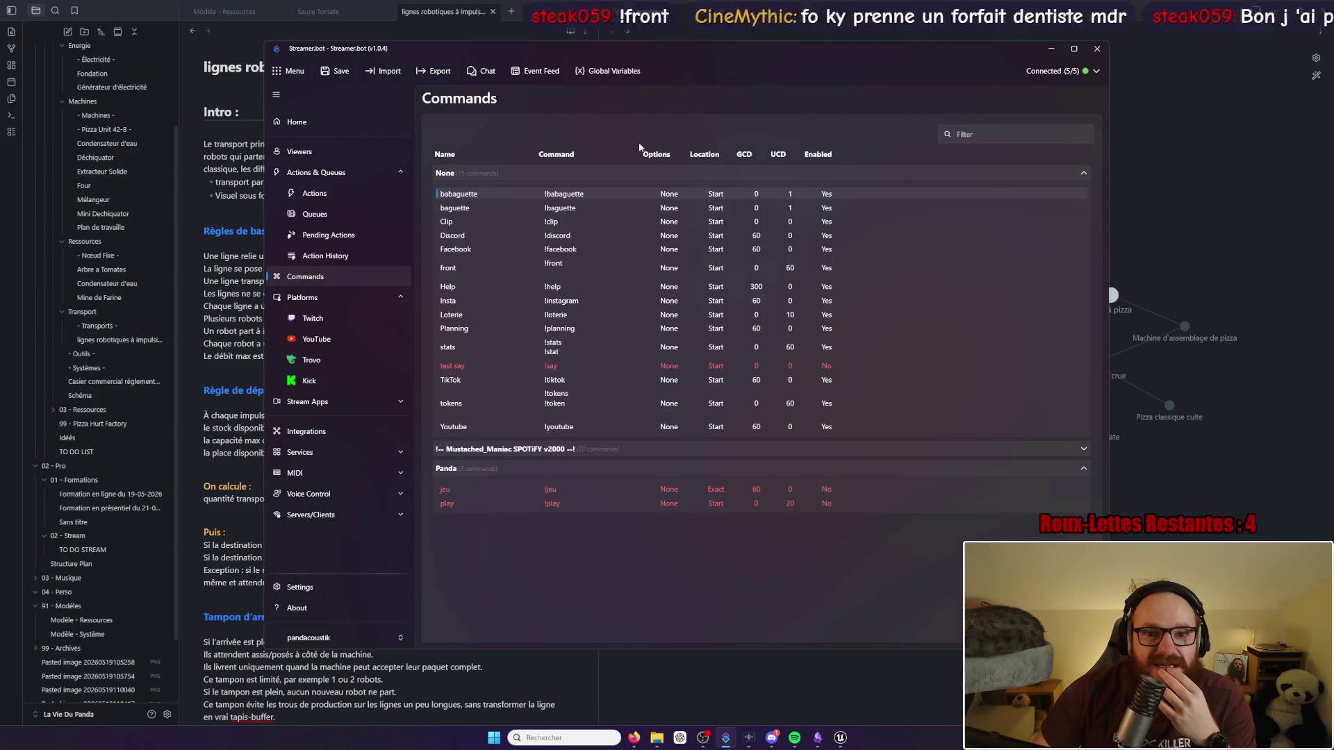
pyautogui.moveTo(671, 46); pyautogui.dragTo(664, 44)
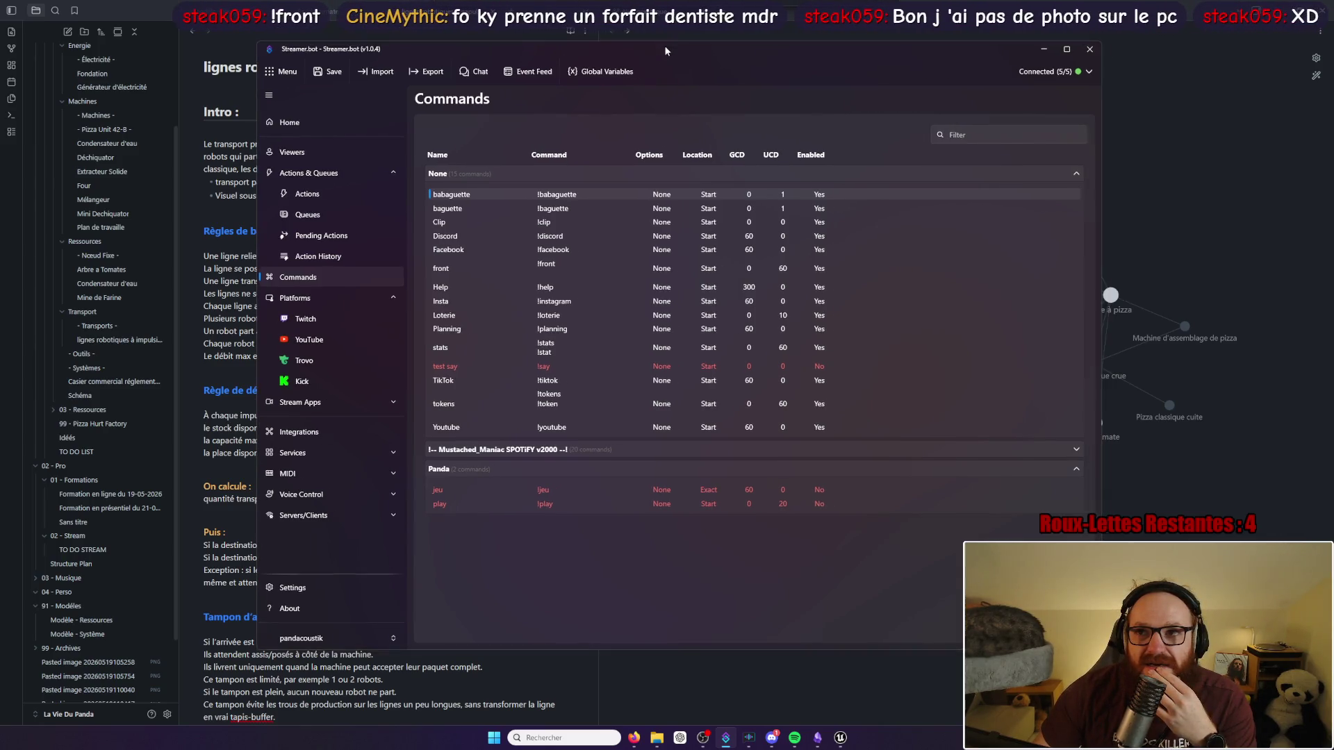
pyautogui.click(307, 194)
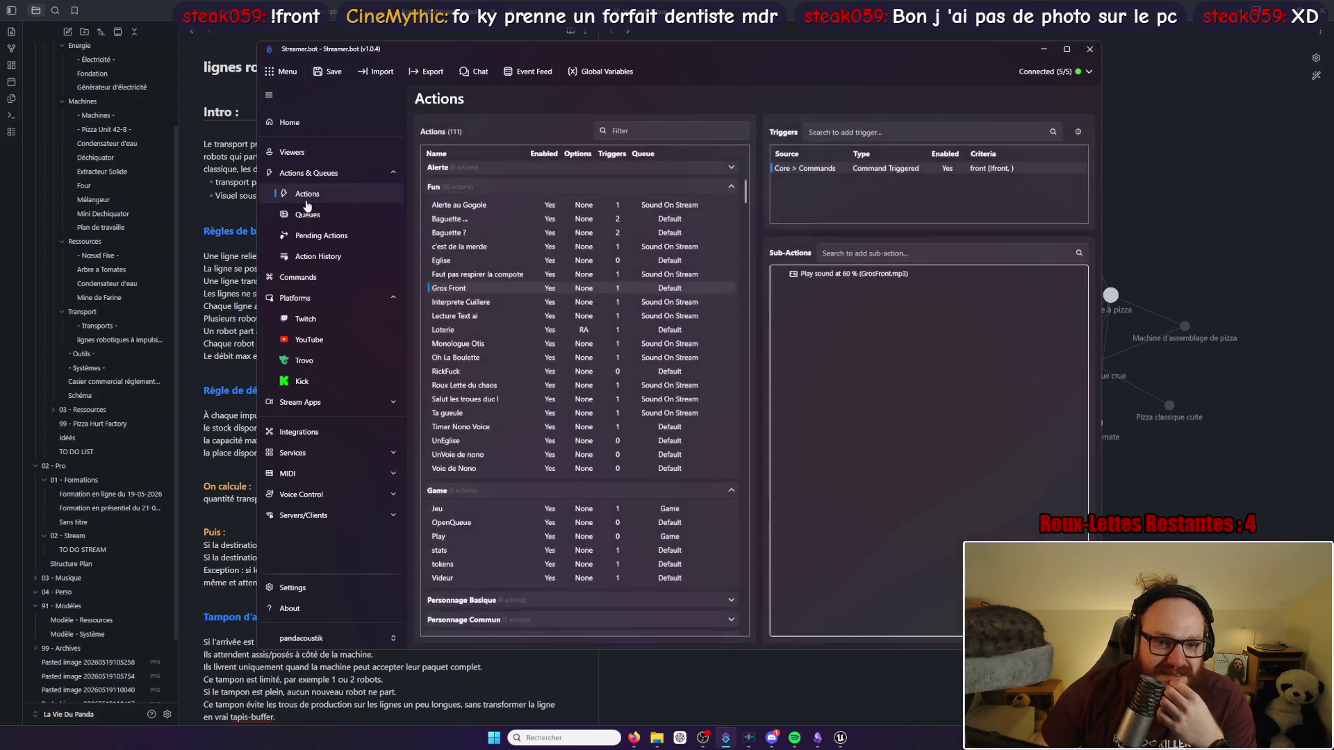
# Step: Inspect the Interprete Cuillere action's sub-actions, then open Gros Front for editing
pyautogui.click(477, 304)
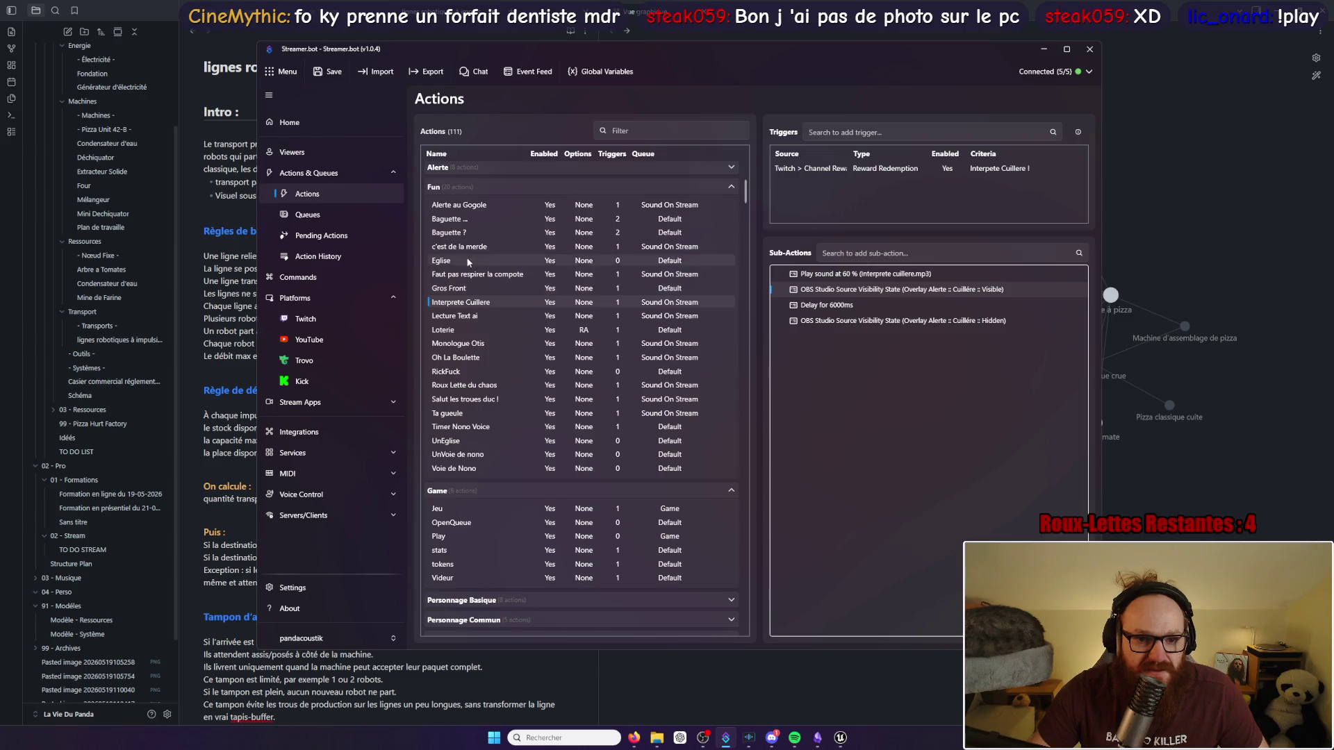
pyautogui.click(858, 337)
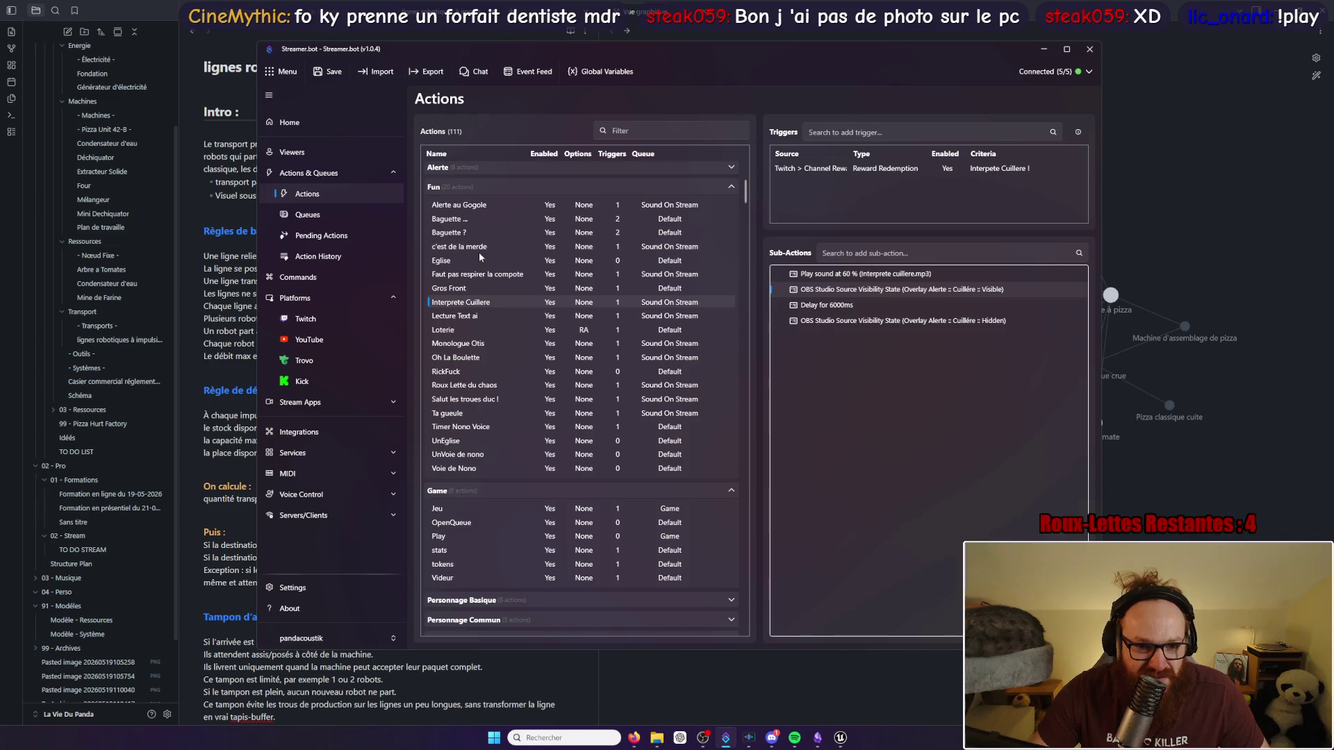
pyautogui.doubleClick(467, 287)
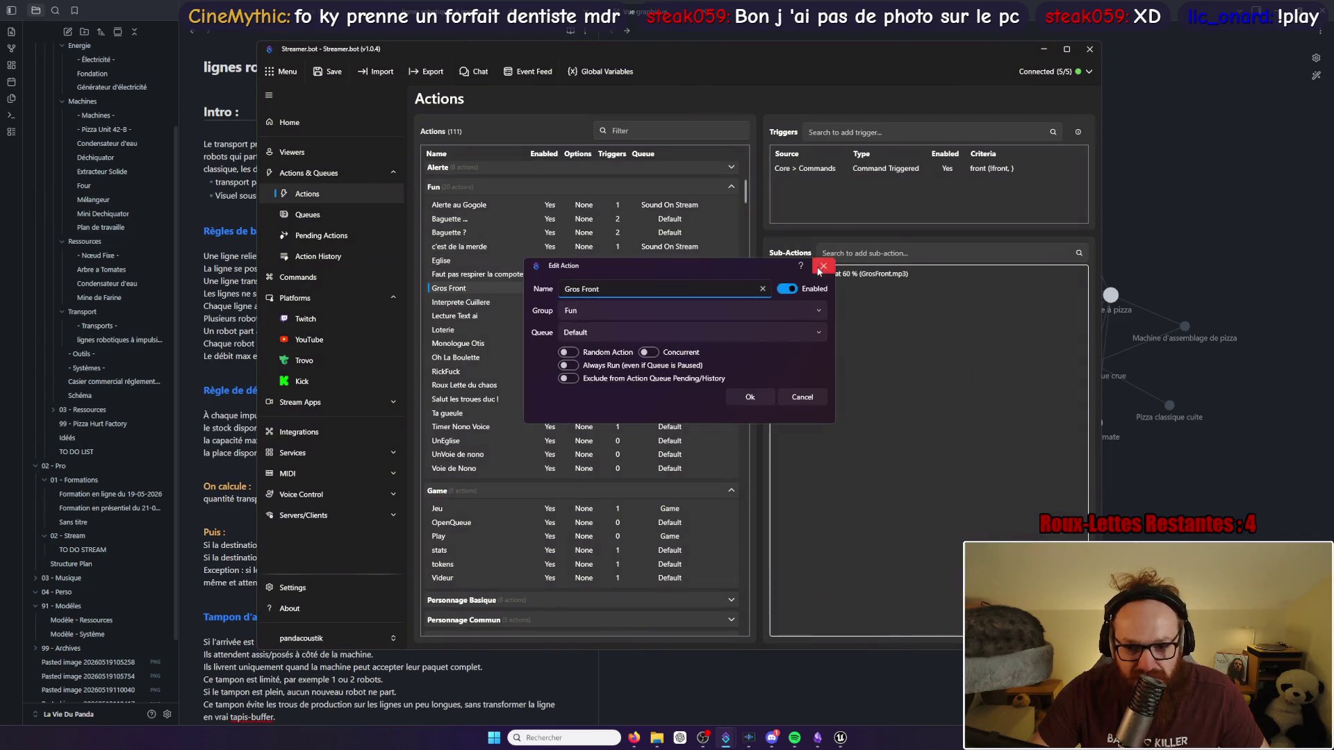
# Step: Duplicate Gros Front's OBS visibility sub-action and add a 3000 ms Delay
pyautogui.click(819, 267)
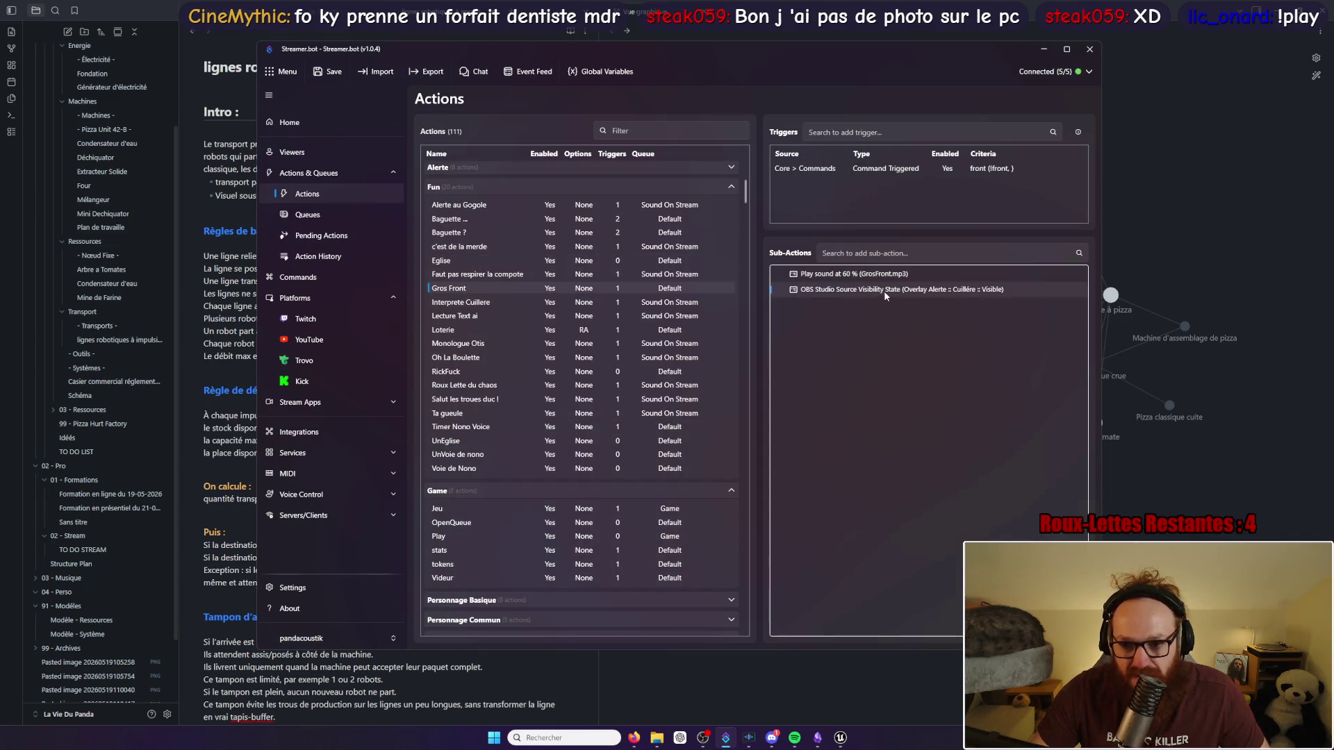
pyautogui.hotkey('ctrl', 'v')
pyautogui.click(880, 252)
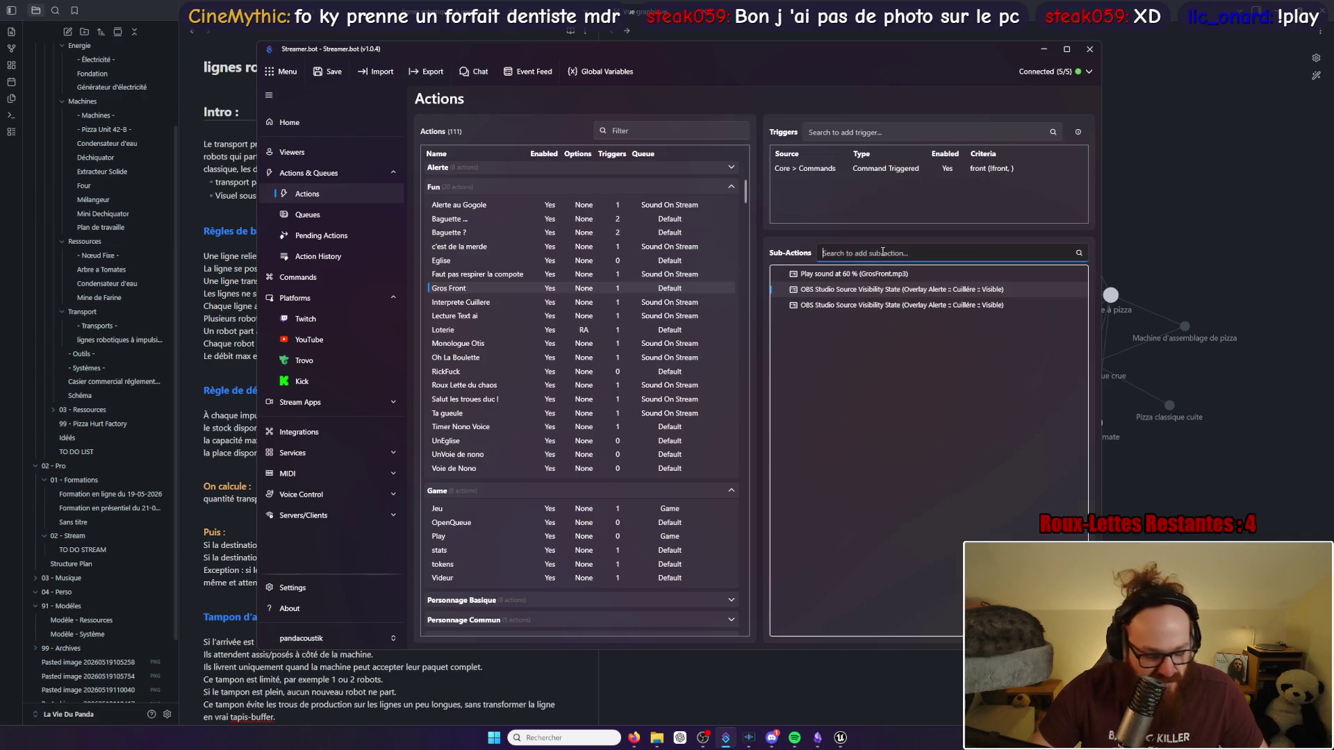
pyautogui.write('dela')
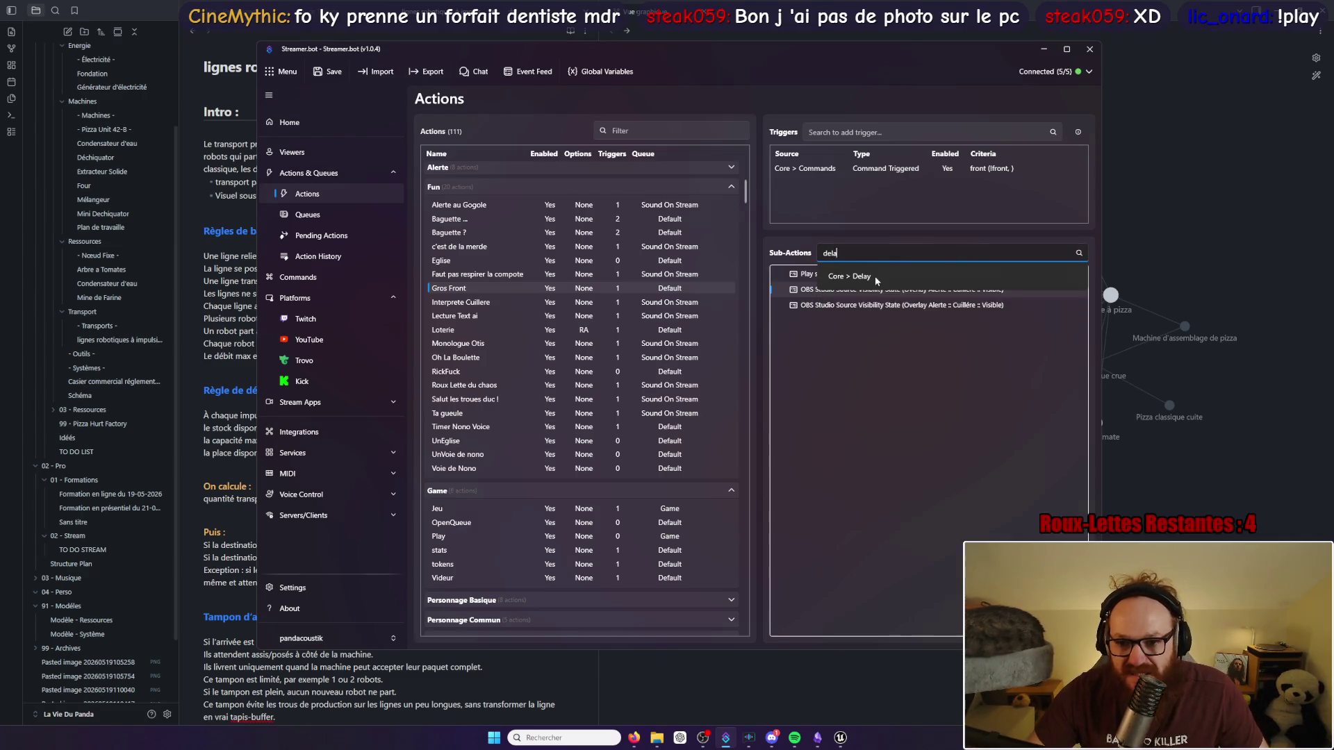
pyautogui.click(862, 277)
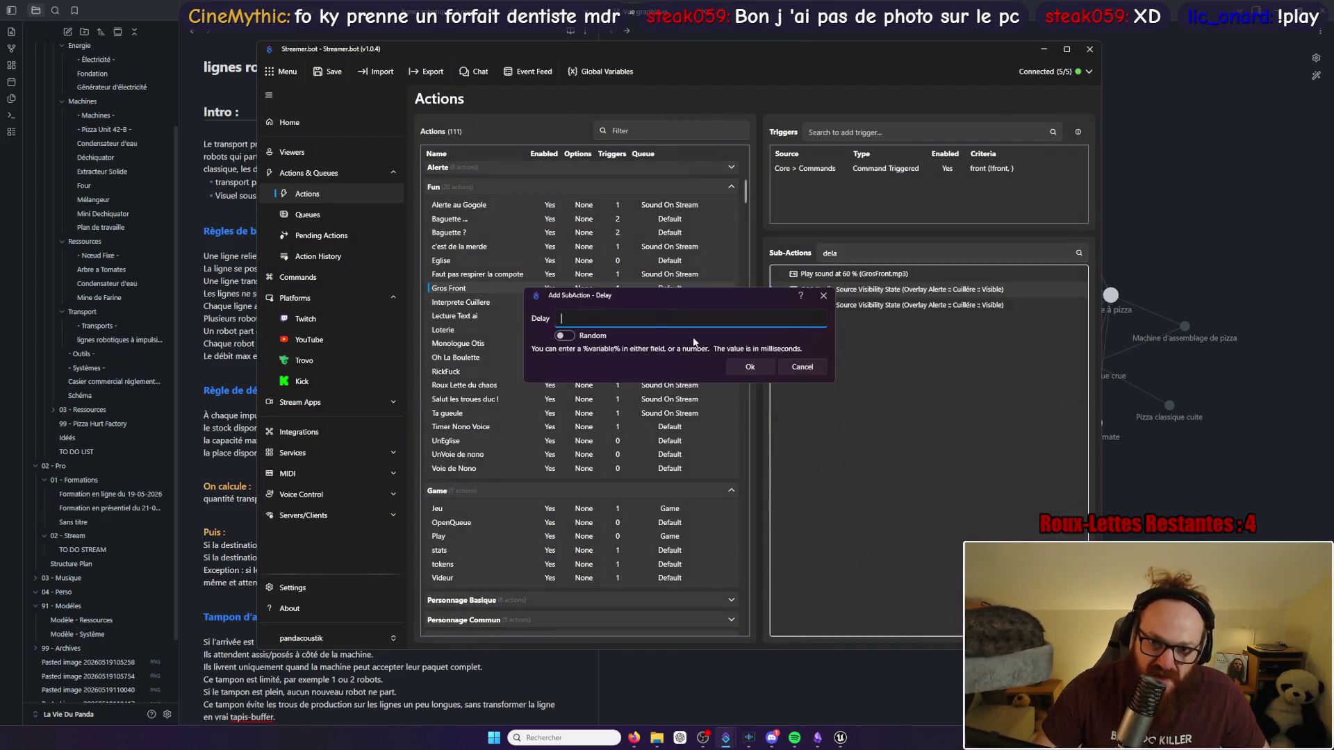
pyautogui.write('3000')
pyautogui.press('Return')
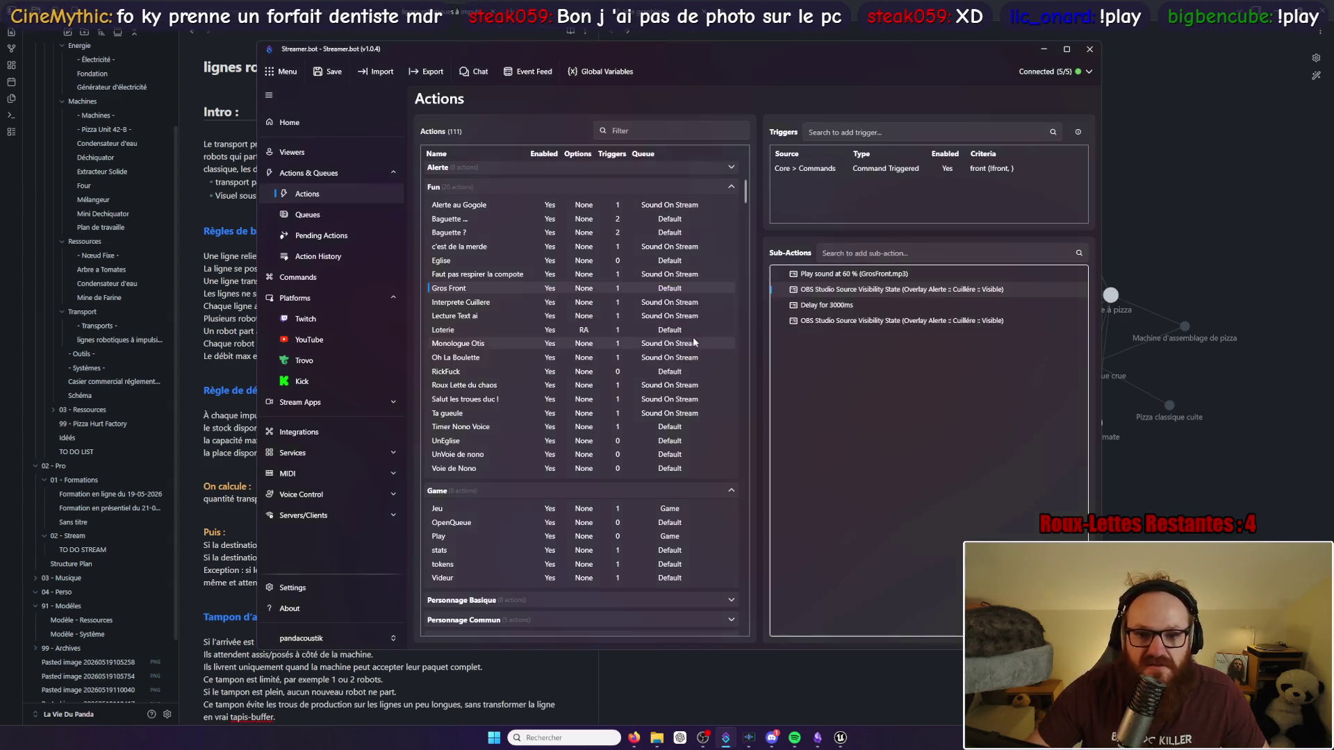
# Step: Set the first OBS visibility sub-action's source to cauet Ivanof
pyautogui.doubleClick(937, 292)
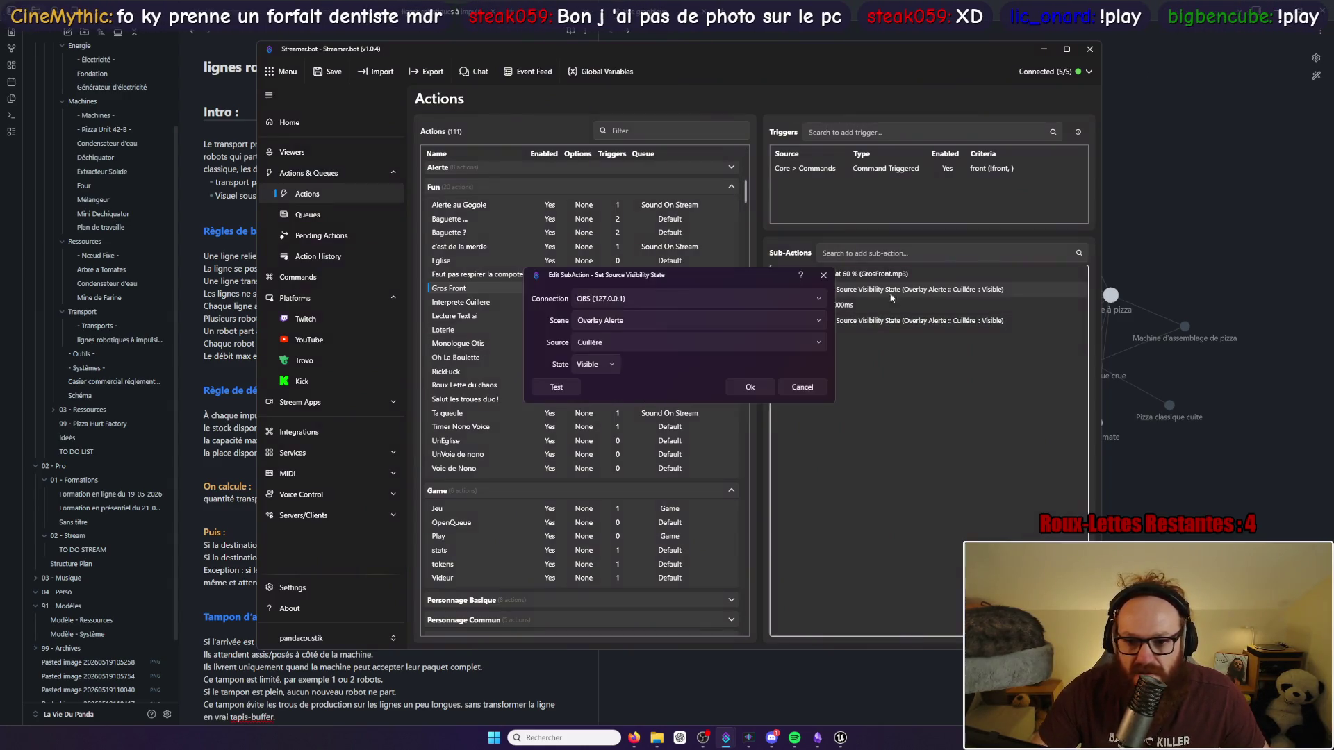
pyautogui.click(806, 343)
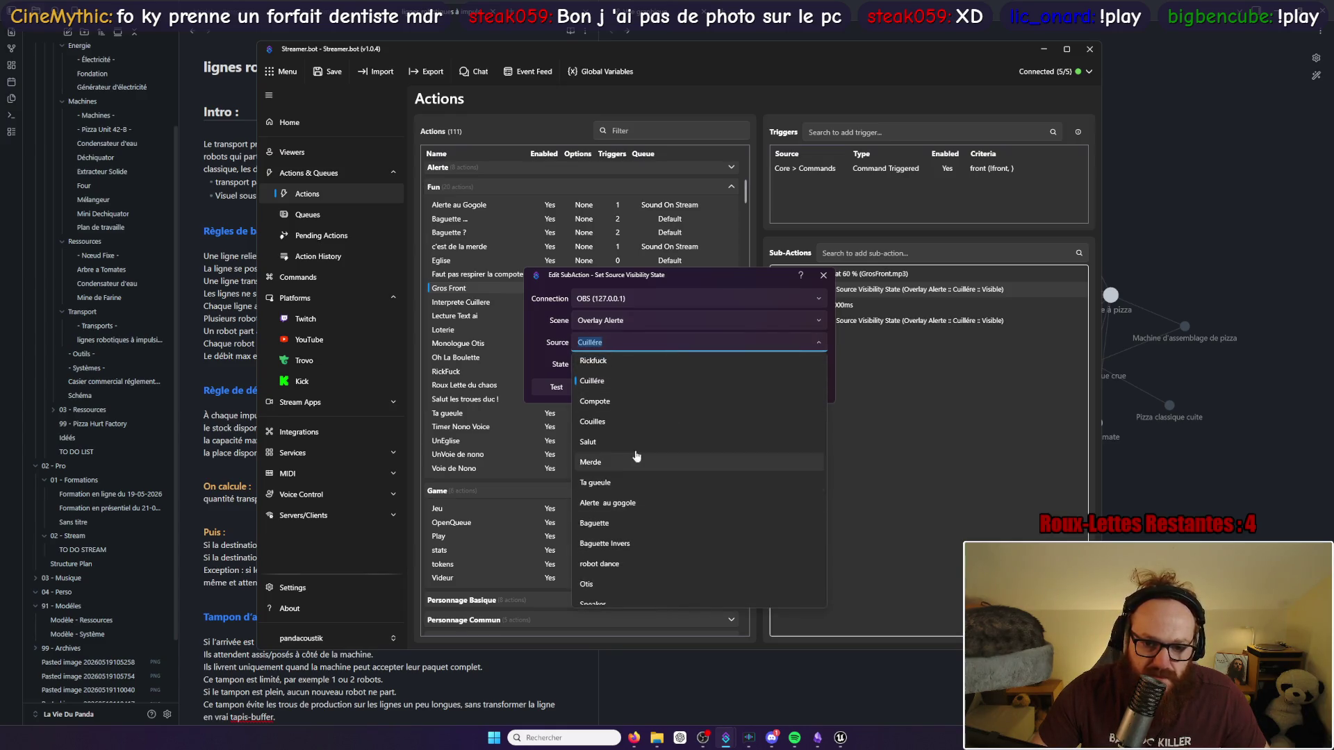
pyautogui.write('cauet Ivanof')
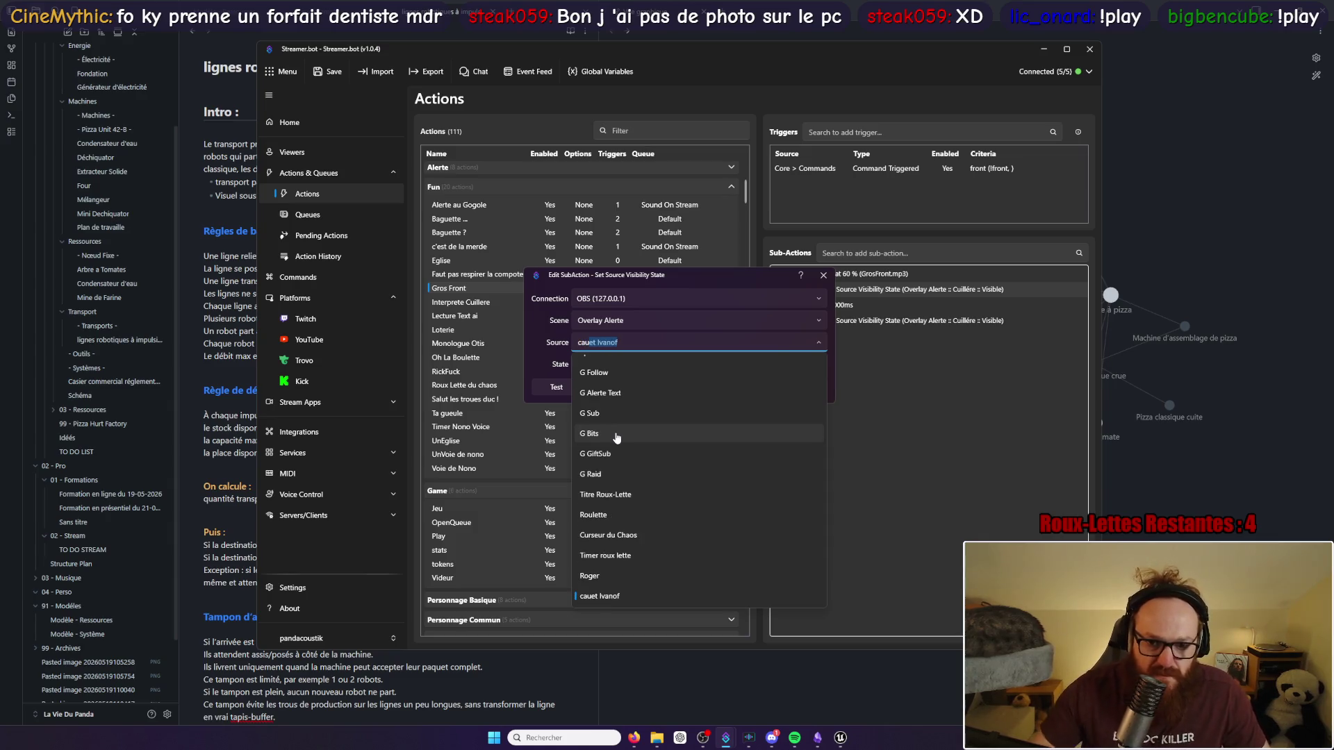
pyautogui.click(621, 436)
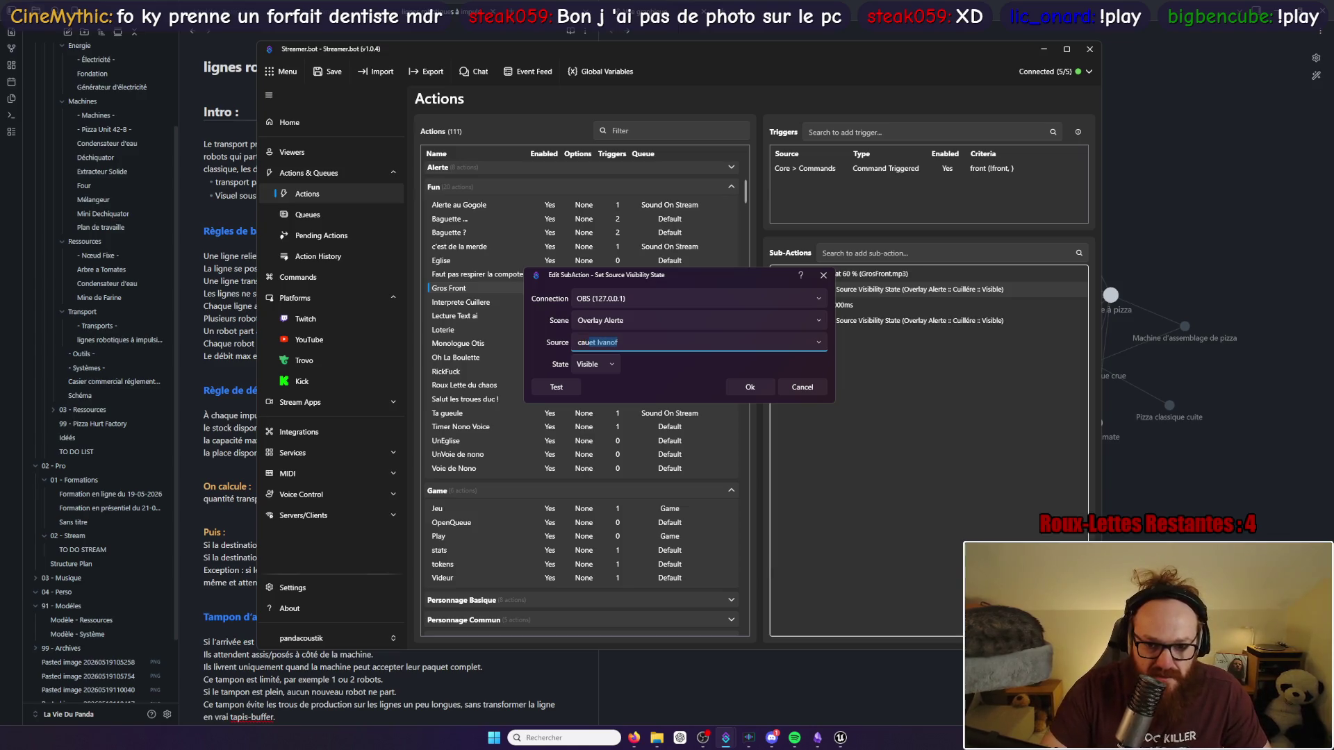
pyautogui.press('Return')
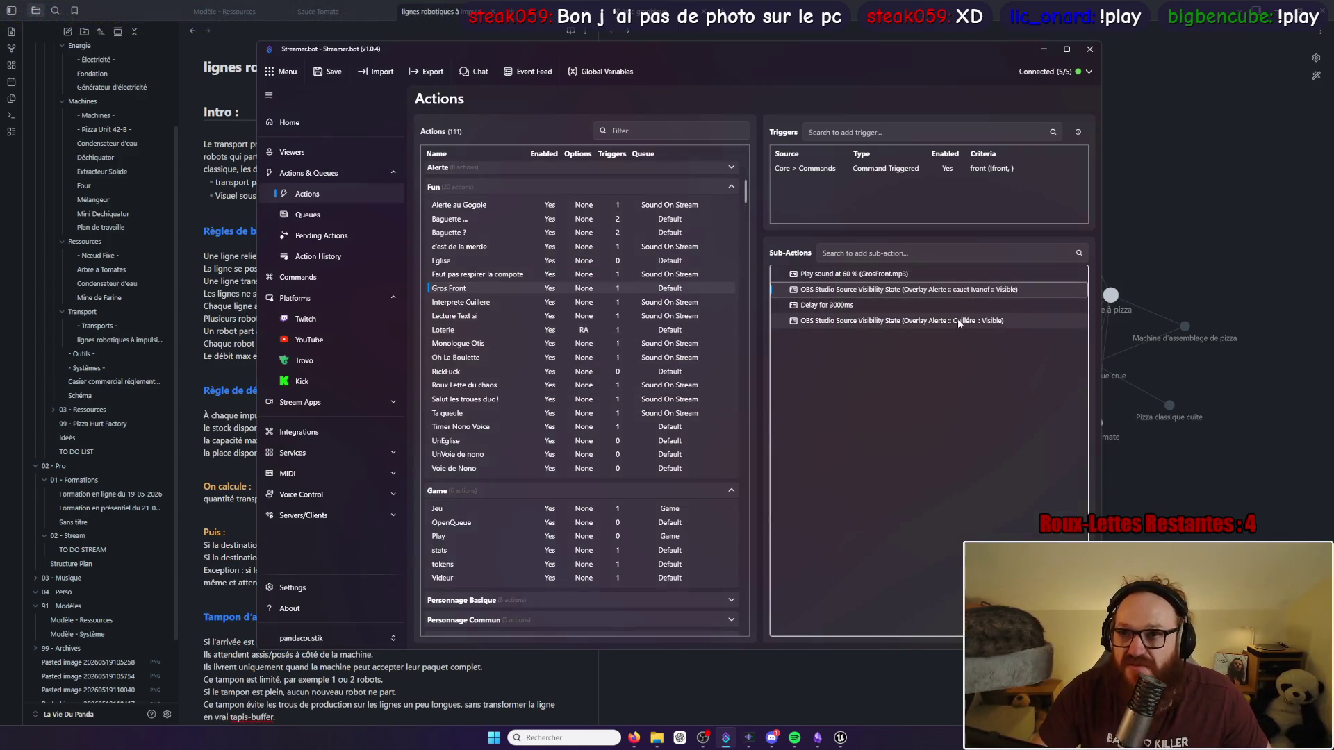
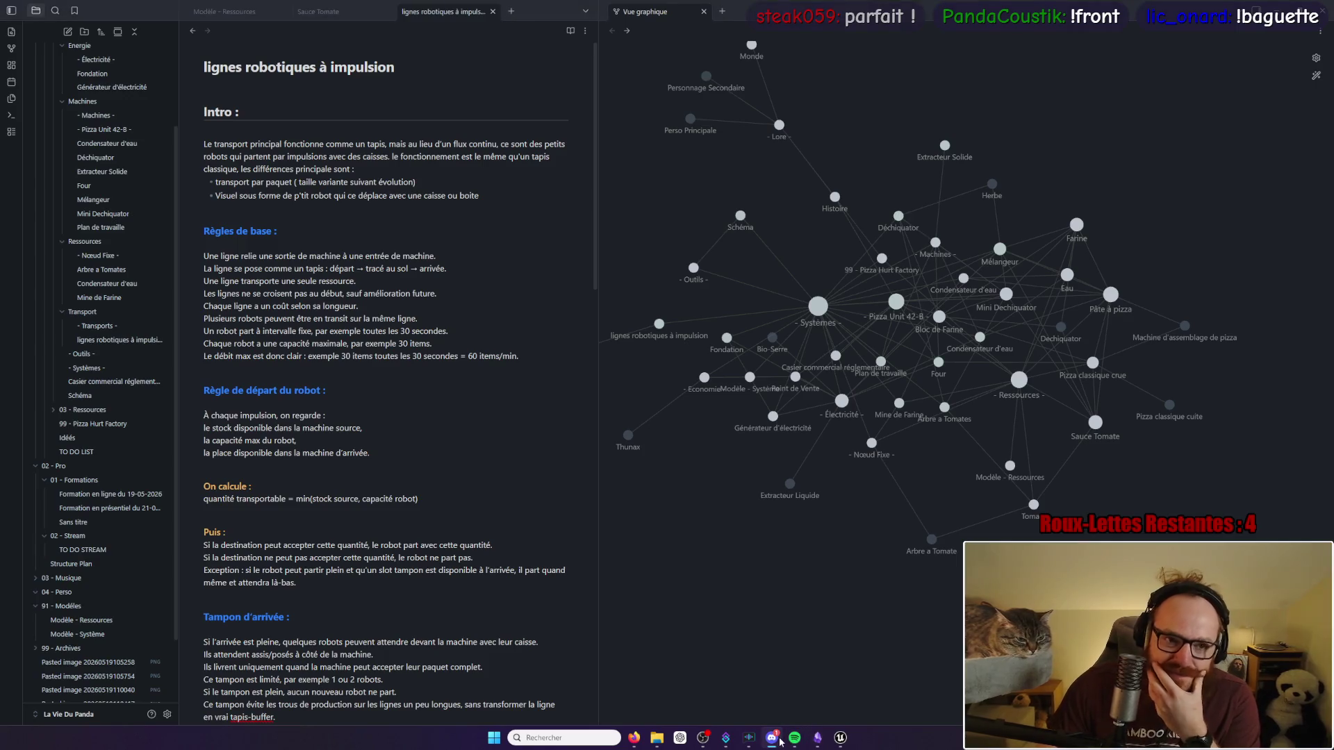
# Step: Switch from the Obsidian notes back to the Unreal Engine Blueprint editor via the taskbar
pyautogui.click(842, 739)
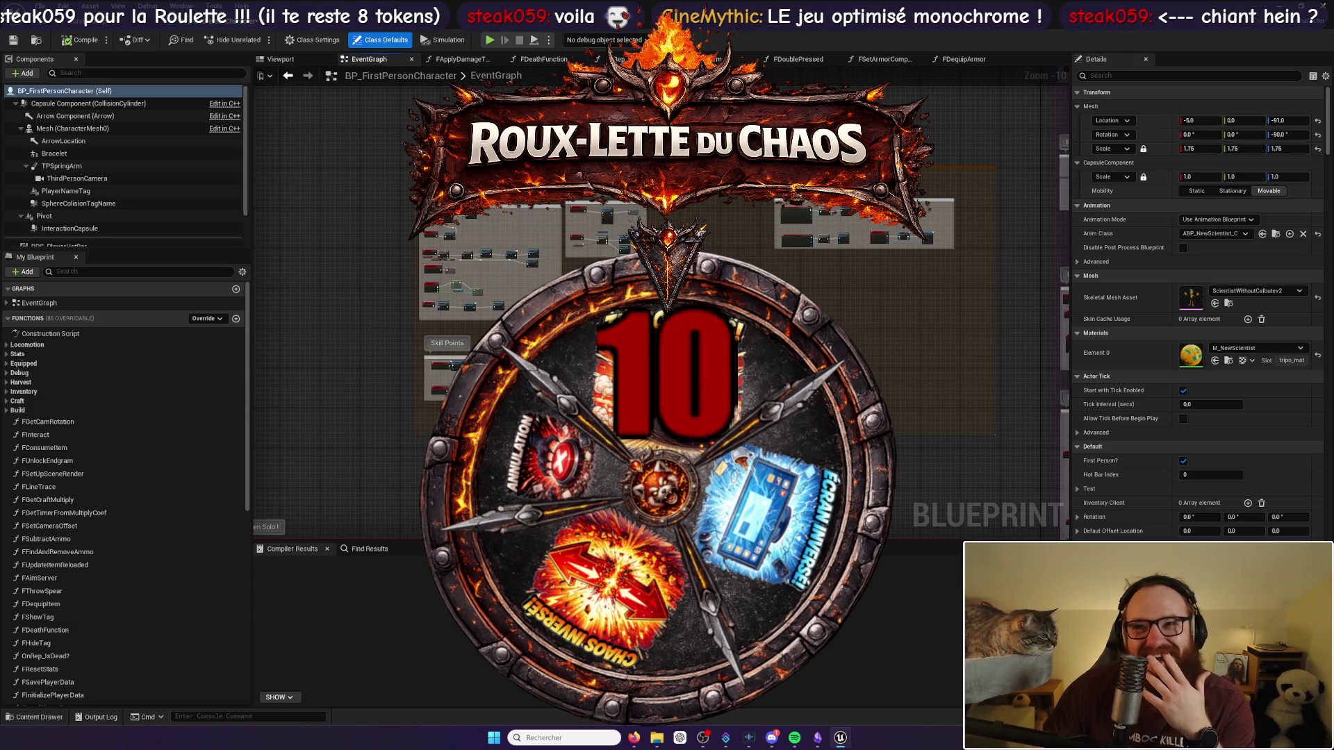
pyautogui.moveTo(740, 201)
pyautogui.mouseDown()
pyautogui.moveTo(595, 203)
pyautogui.moveTo(592, 185)
pyautogui.moveTo(764, 327)
pyautogui.moveTo(839, 348)
pyautogui.moveTo(841, 332)
pyautogui.mouseUp()
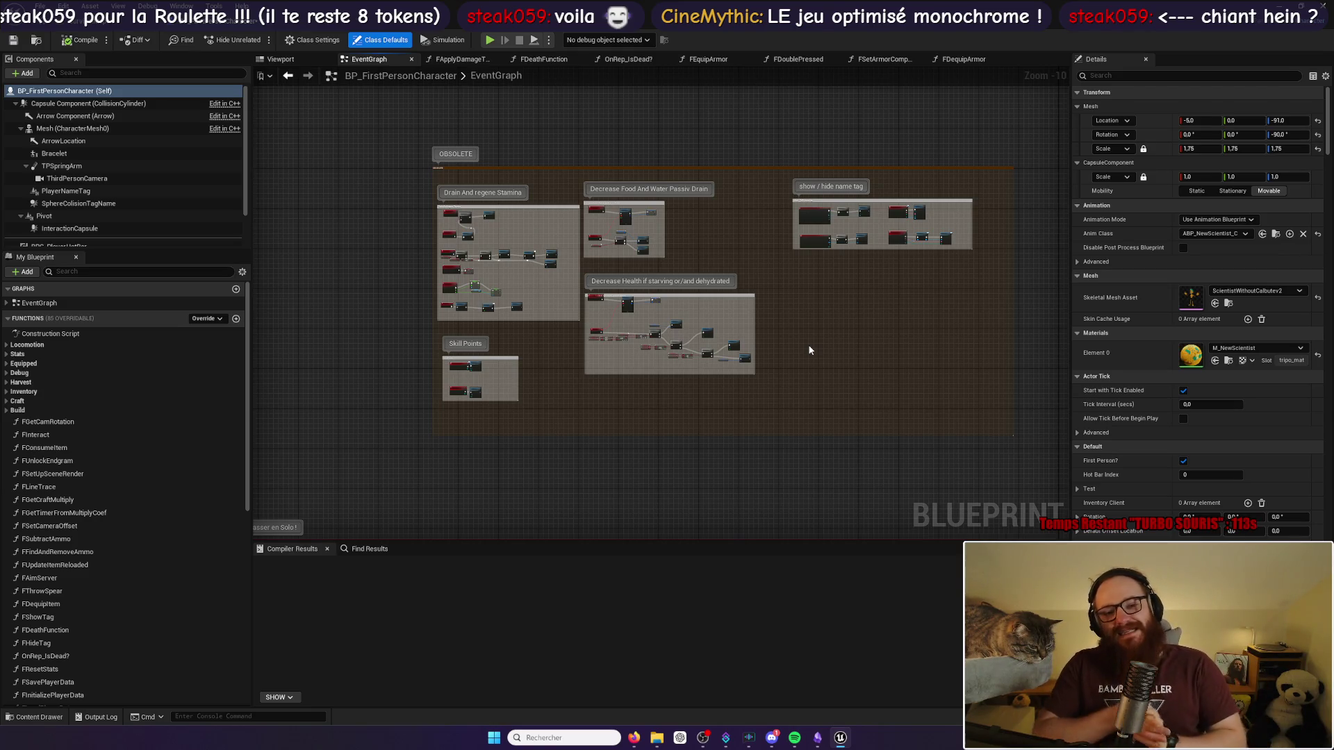
pyautogui.scroll(6, 514, 174)
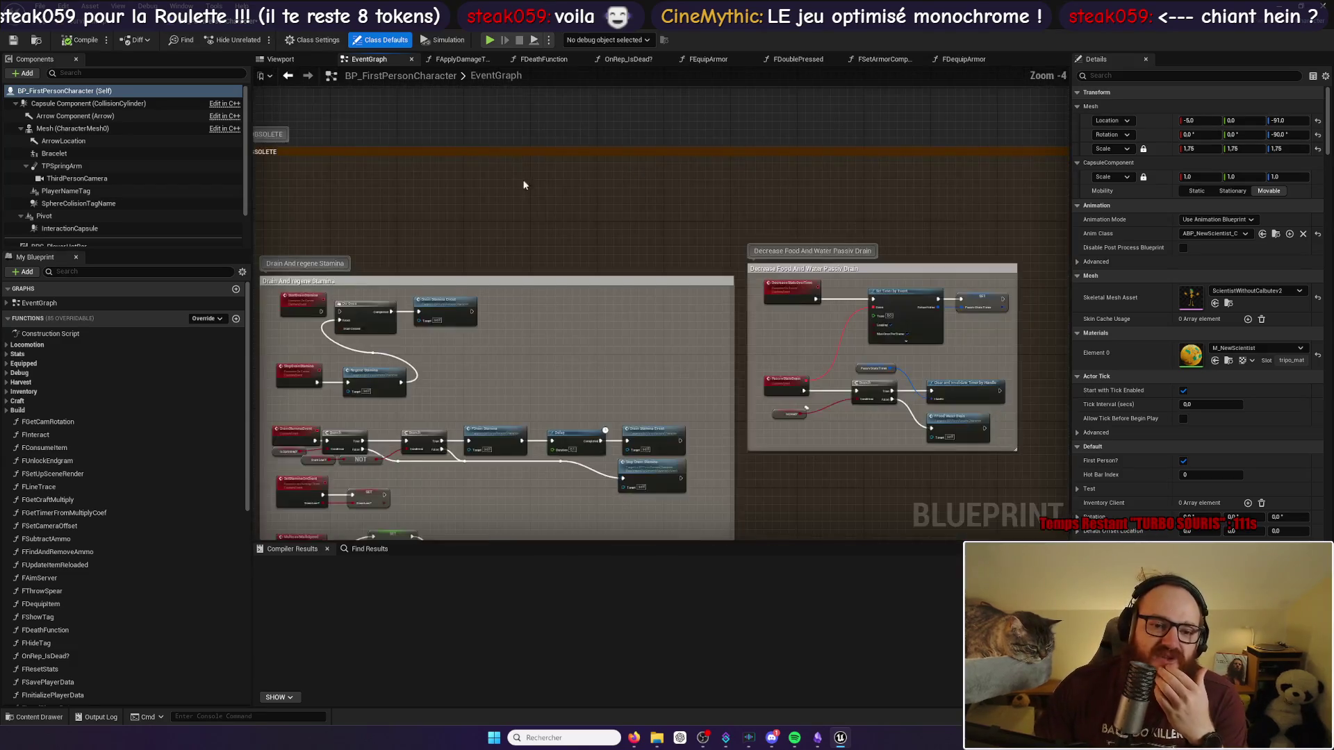
pyautogui.moveTo(532, 216)
pyautogui.mouseDown()
pyautogui.moveTo(574, 112)
pyautogui.moveTo(593, 122)
pyautogui.mouseUp()
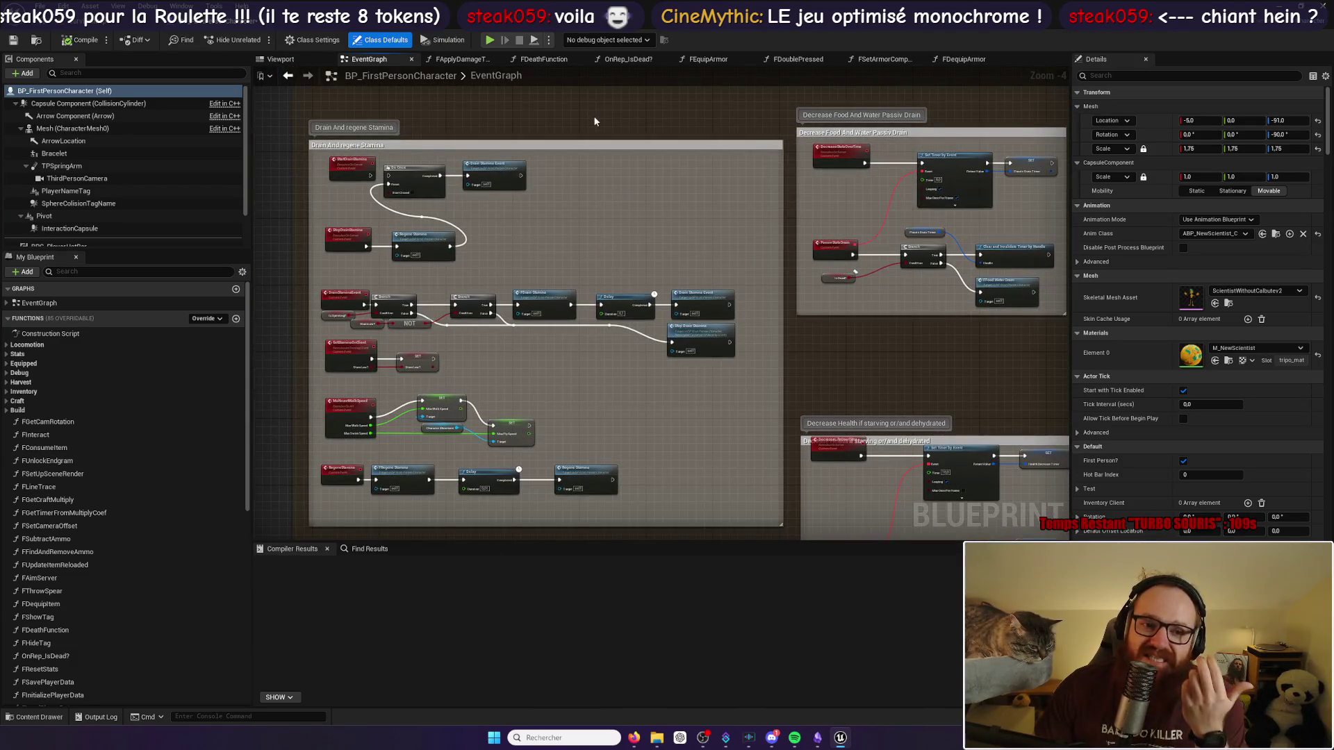
pyautogui.scroll(-2, 593, 111)
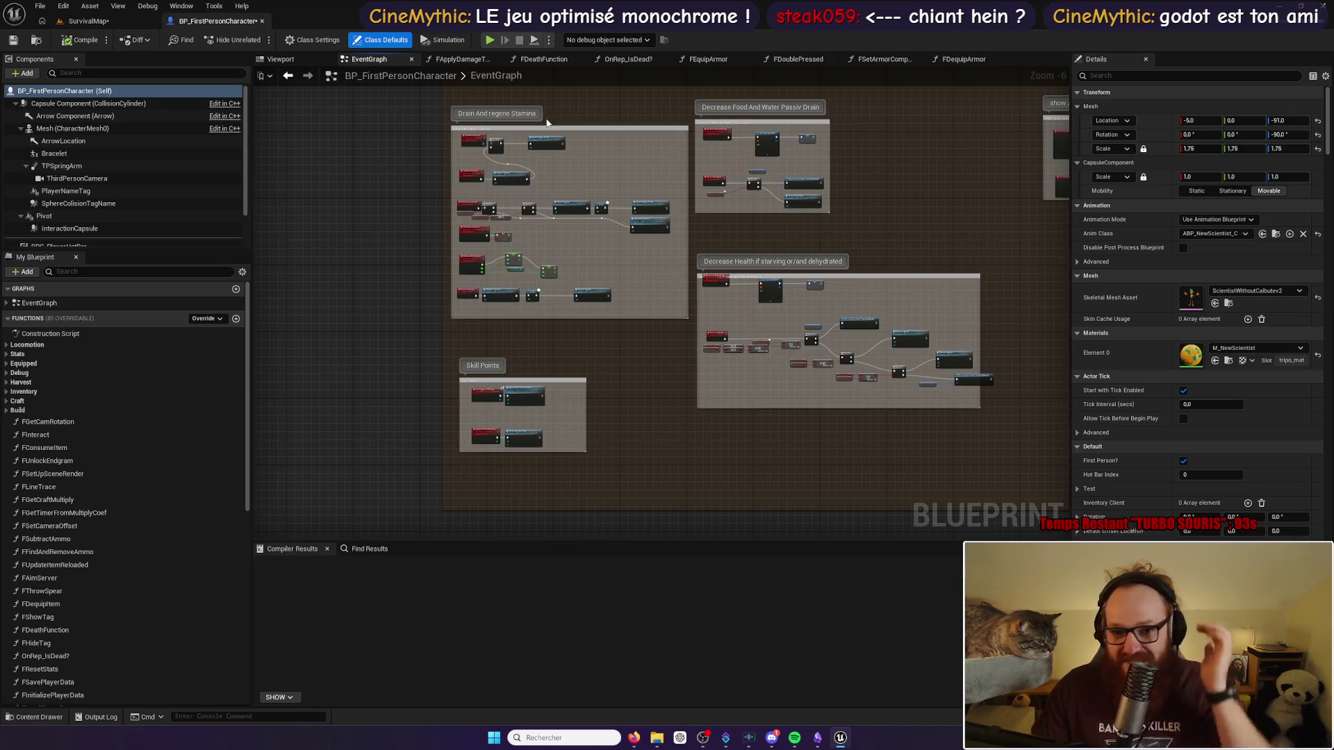
pyautogui.moveTo(926, 202)
pyautogui.mouseDown()
pyautogui.moveTo(781, 215)
pyautogui.moveTo(1018, 185)
pyautogui.mouseUp()
pyautogui.moveTo(756, 208)
pyautogui.mouseDown()
pyautogui.moveTo(479, 262)
pyautogui.moveTo(642, 306)
pyautogui.moveTo(679, 269)
pyautogui.mouseUp()
pyautogui.scroll(-2, 679, 278)
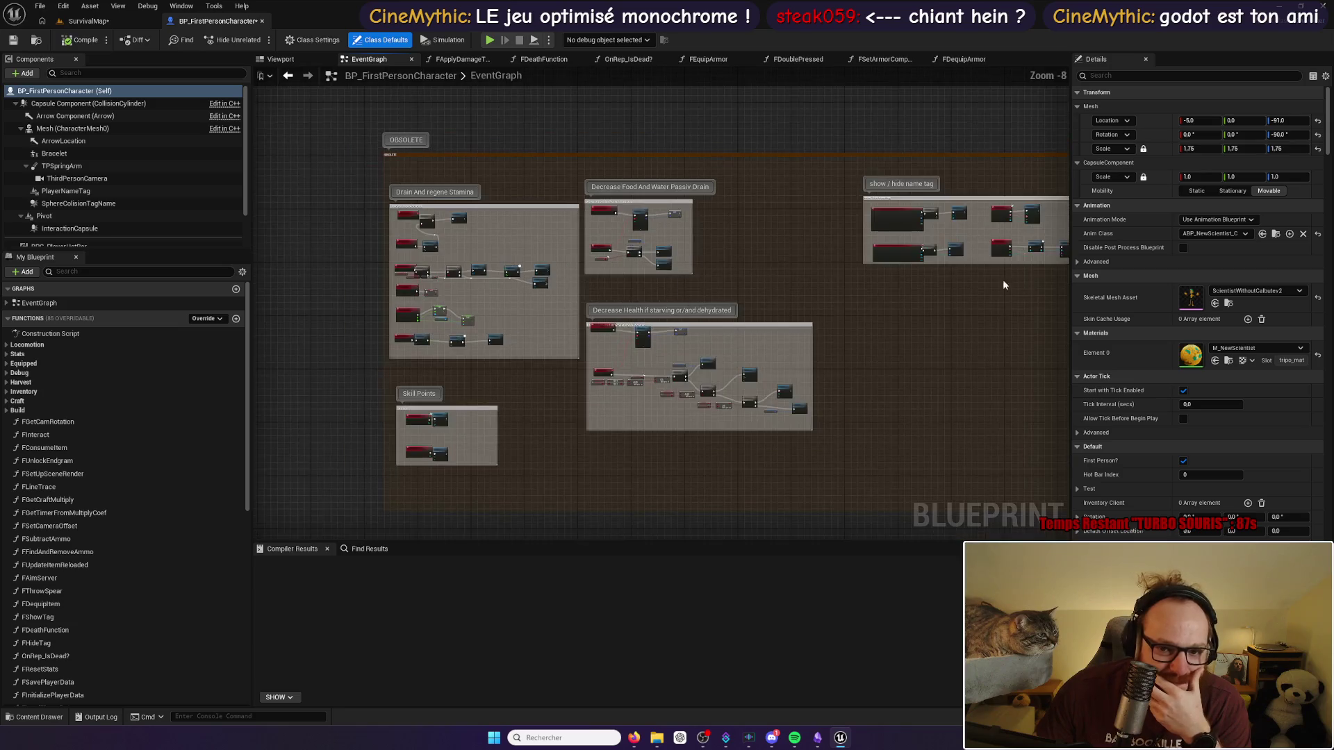
pyautogui.moveTo(1004, 283)
pyautogui.mouseDown()
pyautogui.moveTo(900, 269)
pyautogui.moveTo(915, 211)
pyautogui.mouseUp()
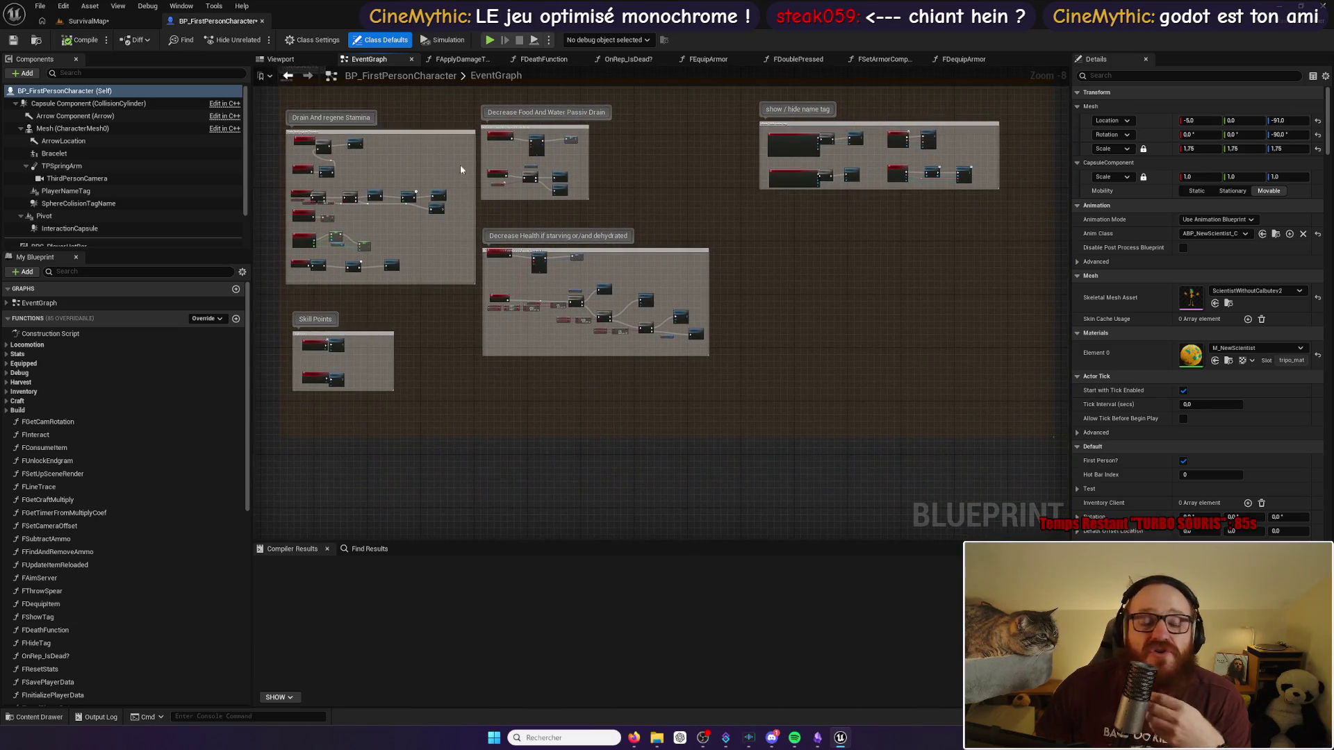
pyautogui.moveTo(656, 192)
pyautogui.mouseDown()
pyautogui.moveTo(831, 196)
pyautogui.moveTo(825, 232)
pyautogui.moveTo(700, 234)
pyautogui.moveTo(811, 230)
pyautogui.mouseUp()
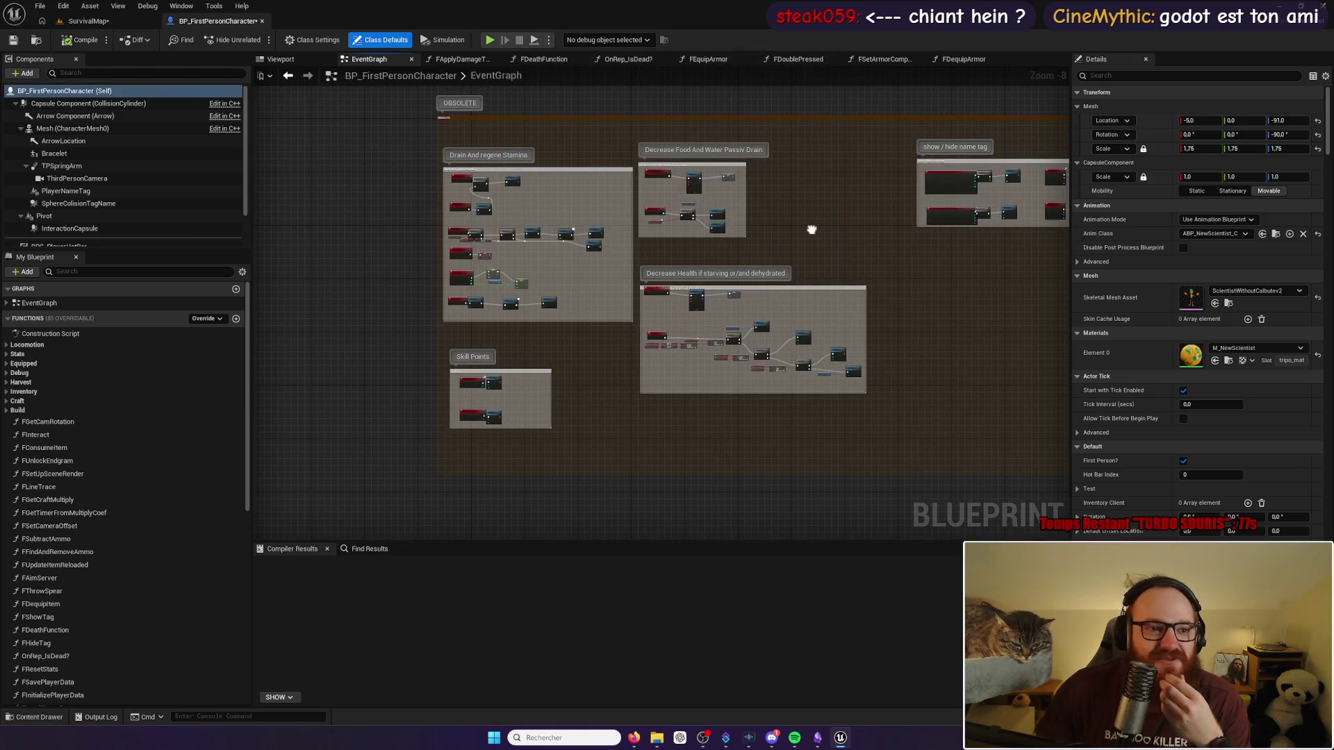
pyautogui.moveTo(876, 314)
pyautogui.mouseDown()
pyautogui.moveTo(661, 280)
pyautogui.moveTo(848, 378)
pyautogui.moveTo(907, 378)
pyautogui.mouseUp()
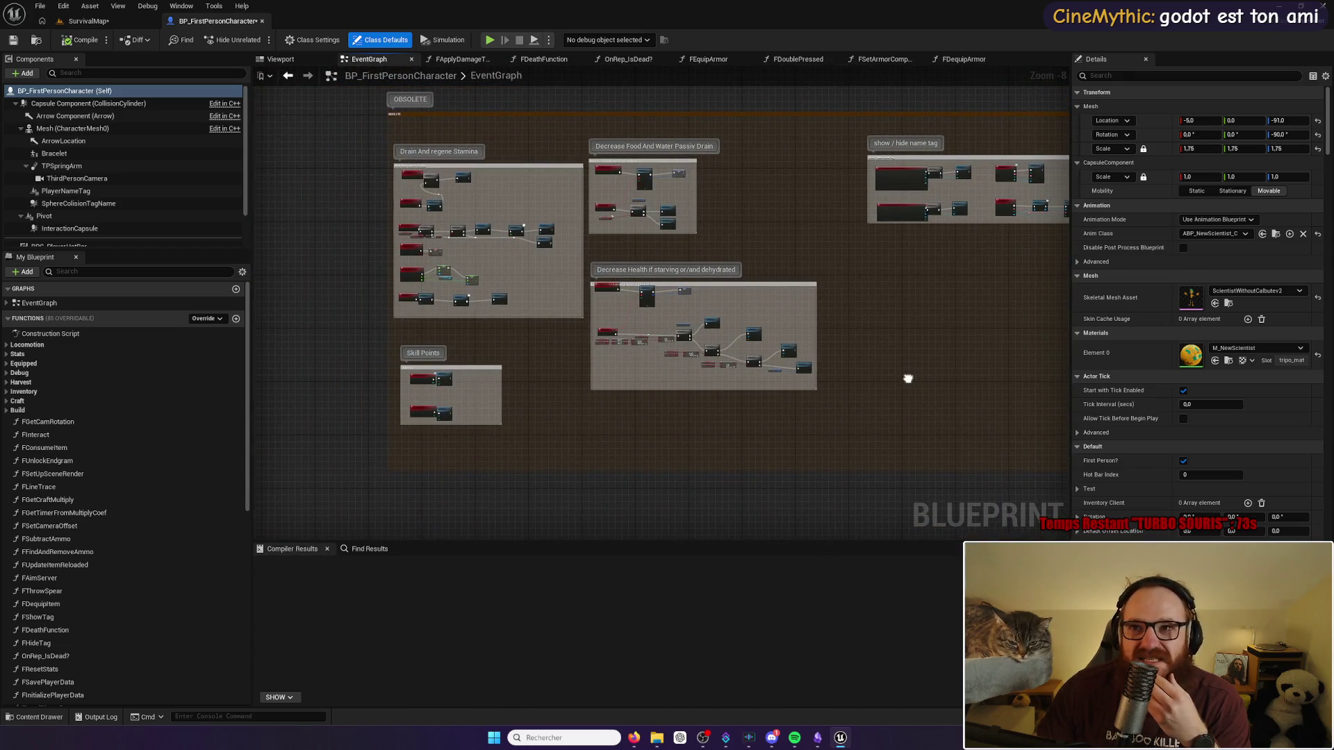
pyautogui.moveTo(920, 248); pyautogui.dragTo(975, 284)
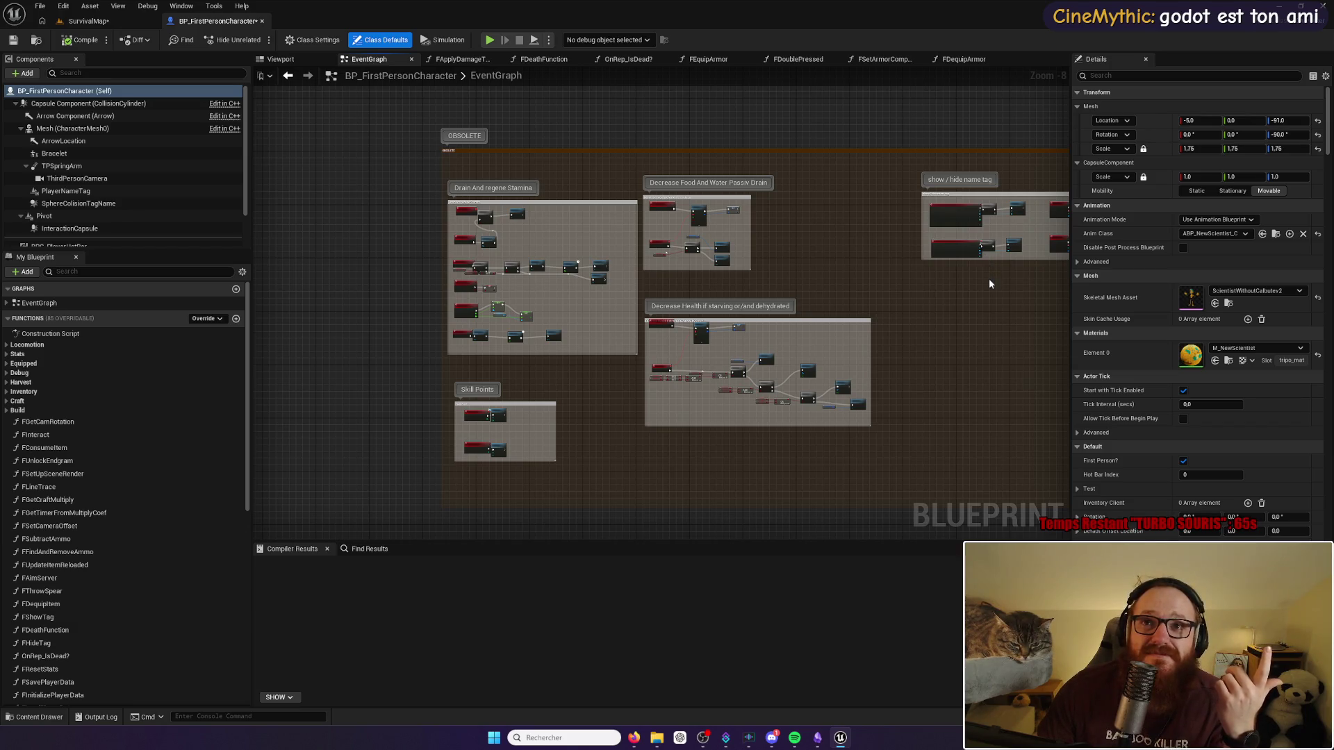
pyautogui.moveTo(990, 278)
pyautogui.mouseDown()
pyautogui.moveTo(839, 245)
pyautogui.moveTo(882, 223)
pyautogui.moveTo(780, 298)
pyautogui.moveTo(867, 281)
pyautogui.mouseUp()
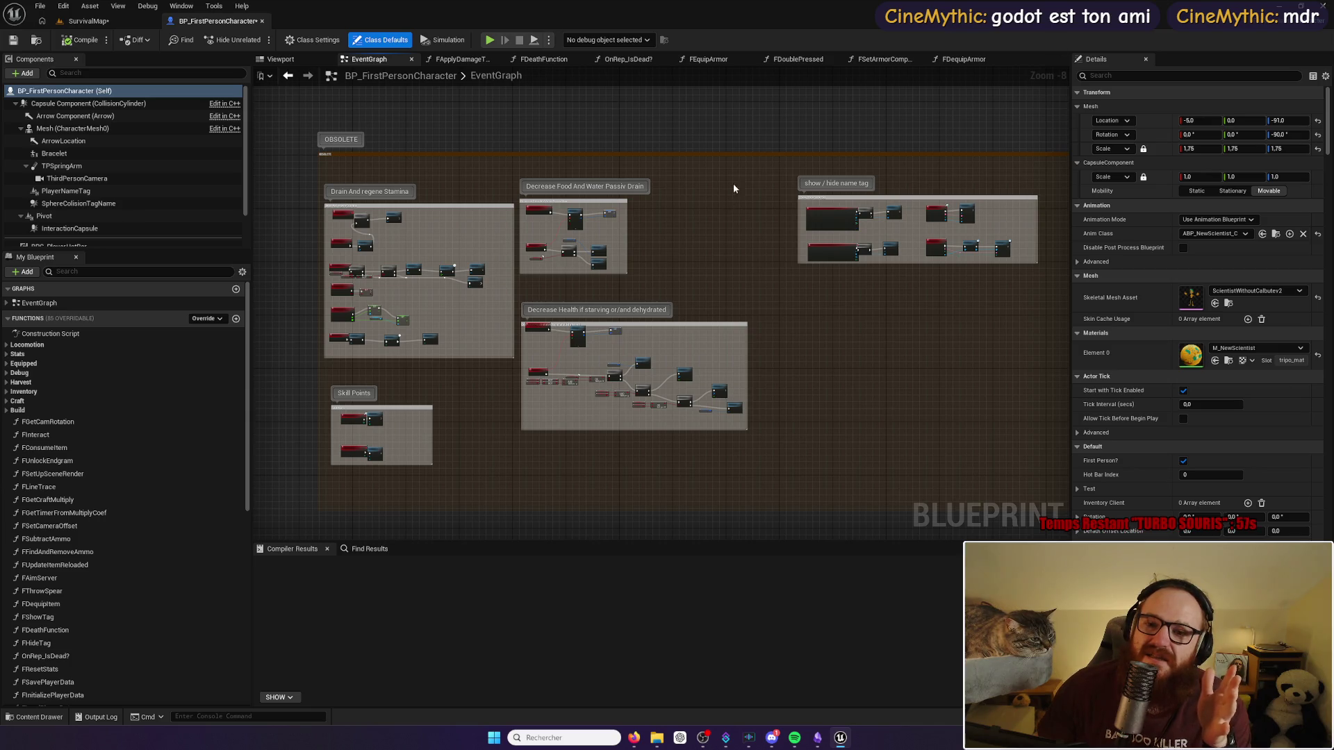
pyautogui.moveTo(733, 188)
pyautogui.mouseDown()
pyautogui.moveTo(703, 313)
pyautogui.moveTo(495, 221)
pyautogui.moveTo(438, 360)
pyautogui.mouseUp()
pyautogui.scroll(-2, 720, 282)
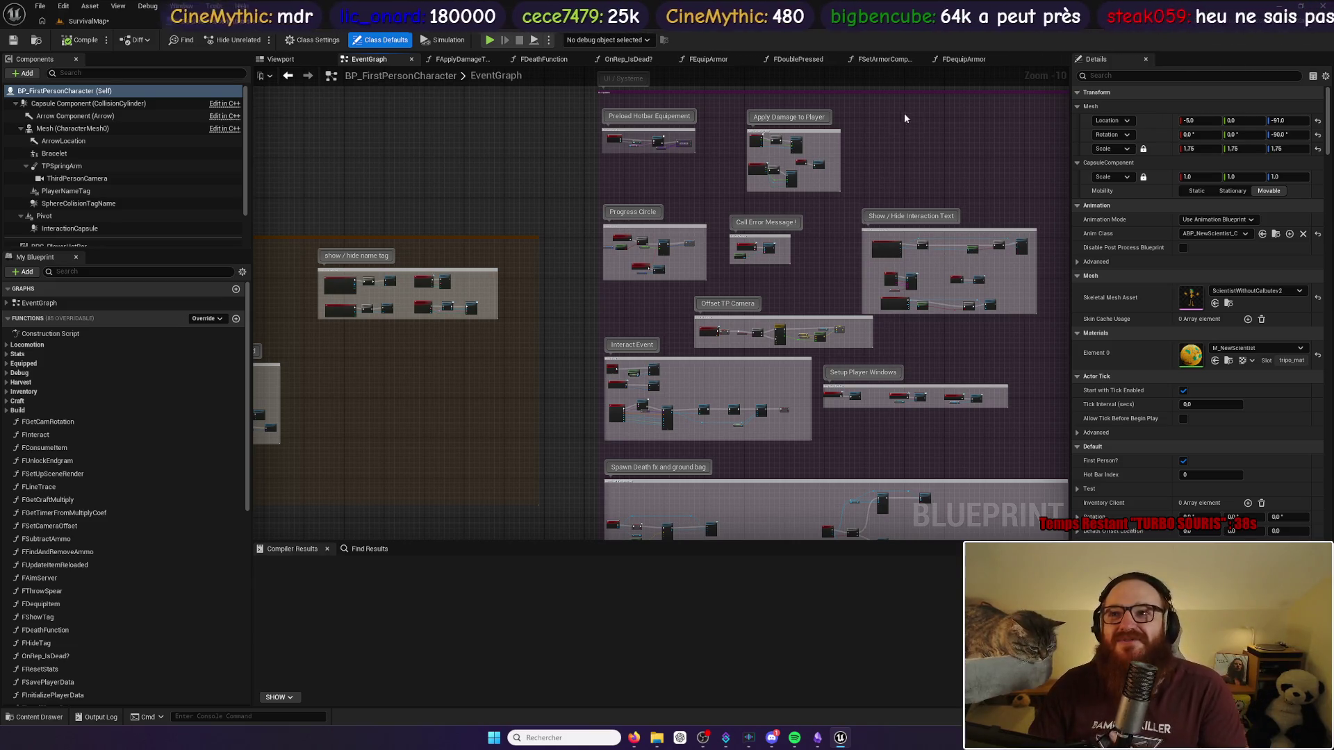
pyautogui.moveTo(914, 211); pyautogui.dragTo(846, 228)
pyautogui.doubleClick(846, 229)
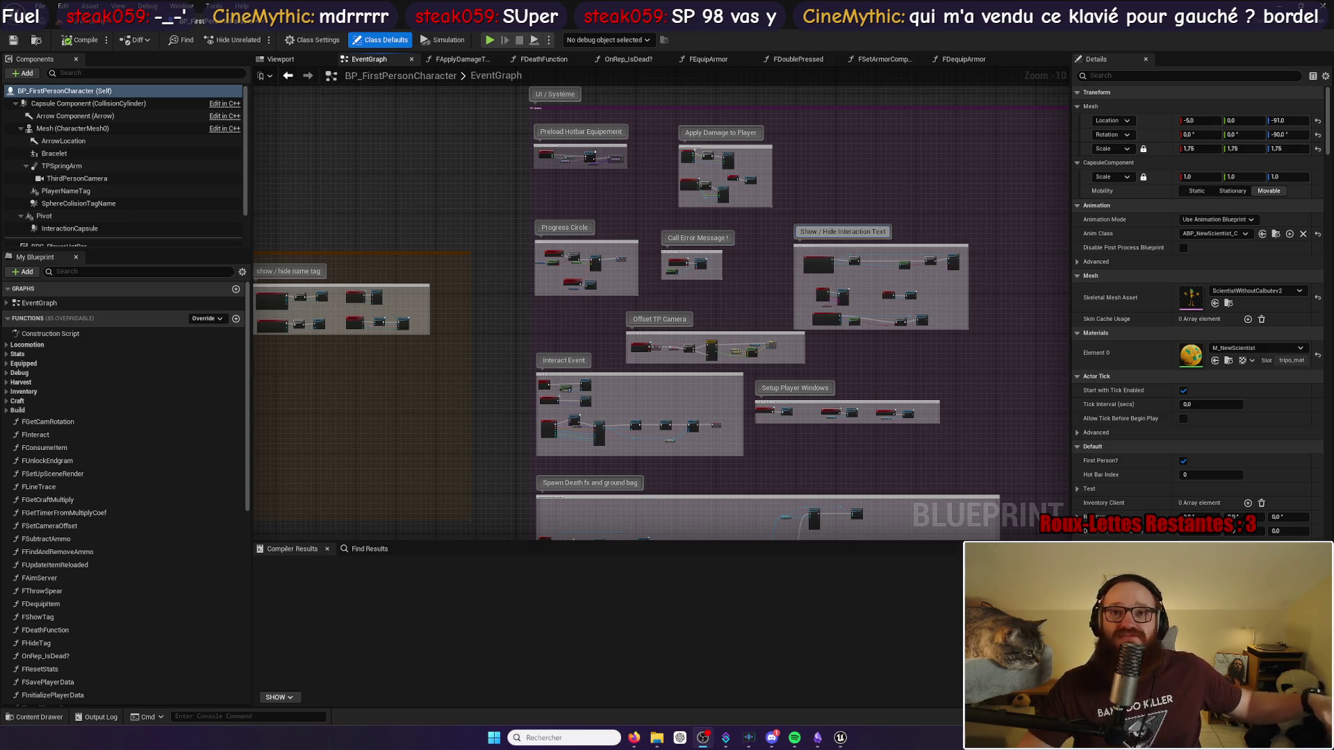
# Step: Pan the character event graph back to the OBSOLETE comment group and zoom out
pyautogui.moveTo(405, 182)
pyautogui.mouseDown()
pyautogui.moveTo(775, 179)
pyautogui.moveTo(771, 108)
pyautogui.moveTo(706, 120)
pyautogui.moveTo(739, 116)
pyautogui.mouseUp()
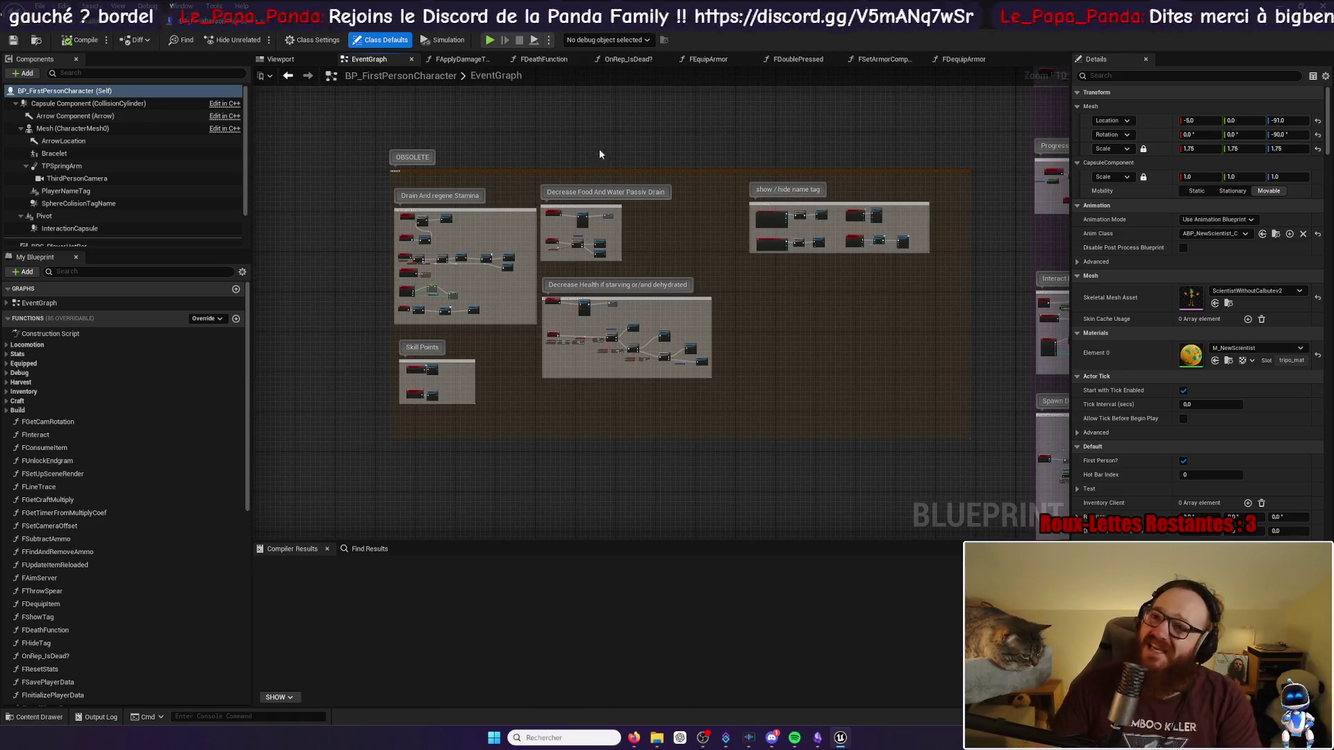
pyautogui.moveTo(619, 123); pyautogui.dragTo(584, 135)
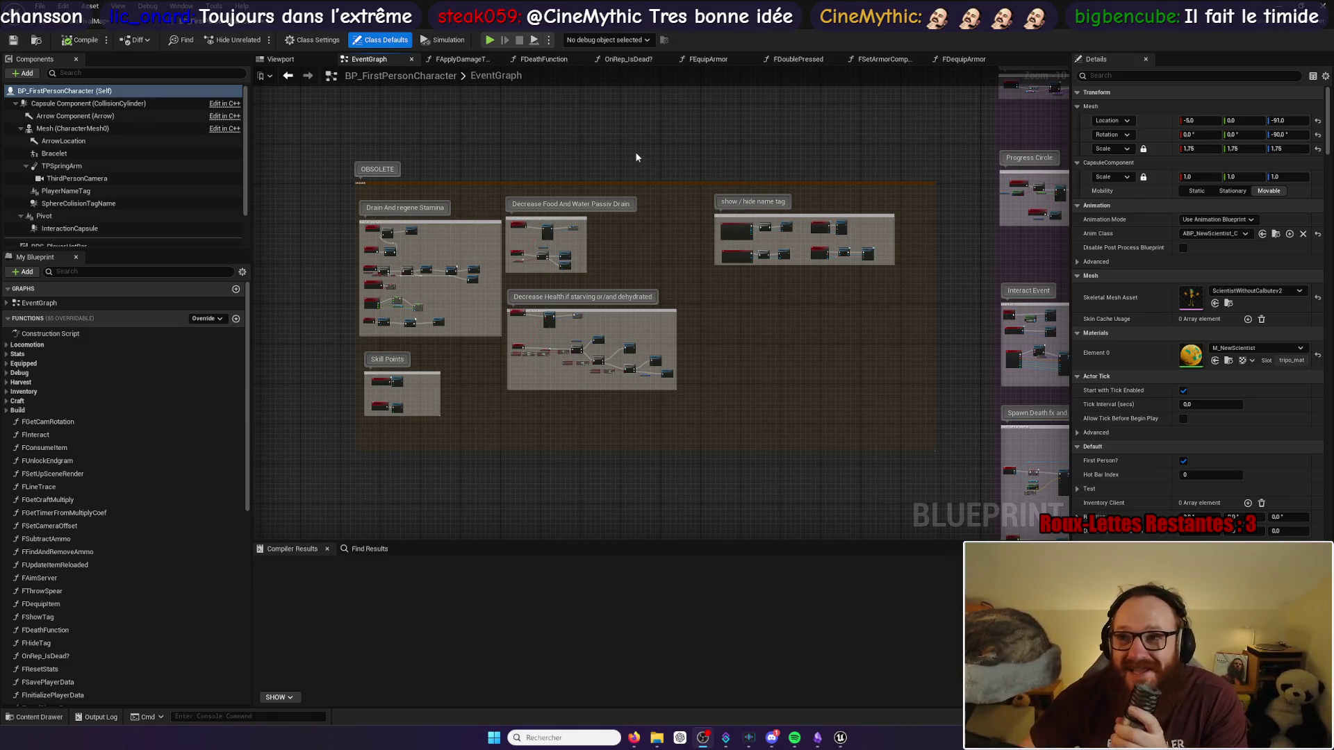
pyautogui.scroll(-2, 628, 151)
# Step: Pan over the Attack, Demolish Structure and Unlock Endgram groups, then return to the level editor
pyautogui.moveTo(711, 235)
pyautogui.mouseDown()
pyautogui.moveTo(662, 136)
pyautogui.moveTo(662, 7)
pyautogui.mouseUp()
pyautogui.moveTo(695, 259); pyautogui.dragTo(703, 145)
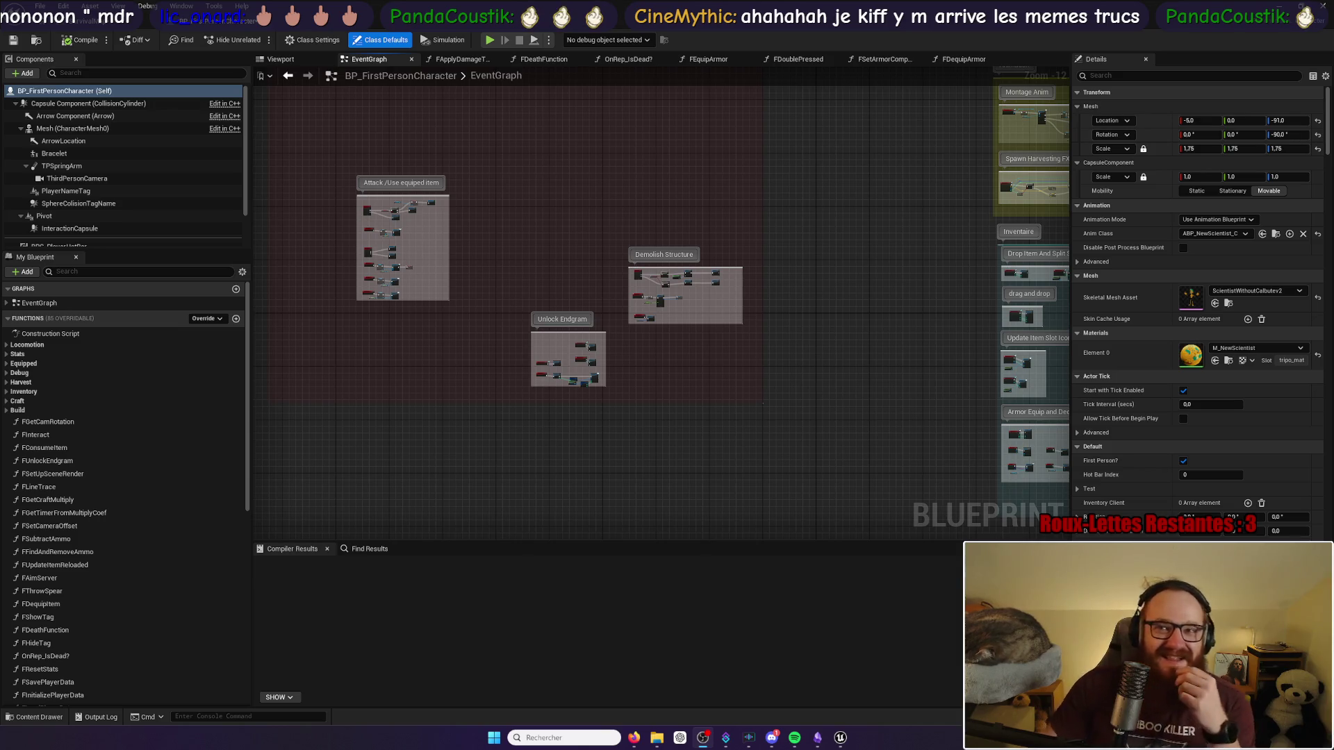
pyautogui.moveTo(824, 177)
pyautogui.mouseDown()
pyautogui.moveTo(828, 224)
pyautogui.moveTo(810, 245)
pyautogui.mouseUp()
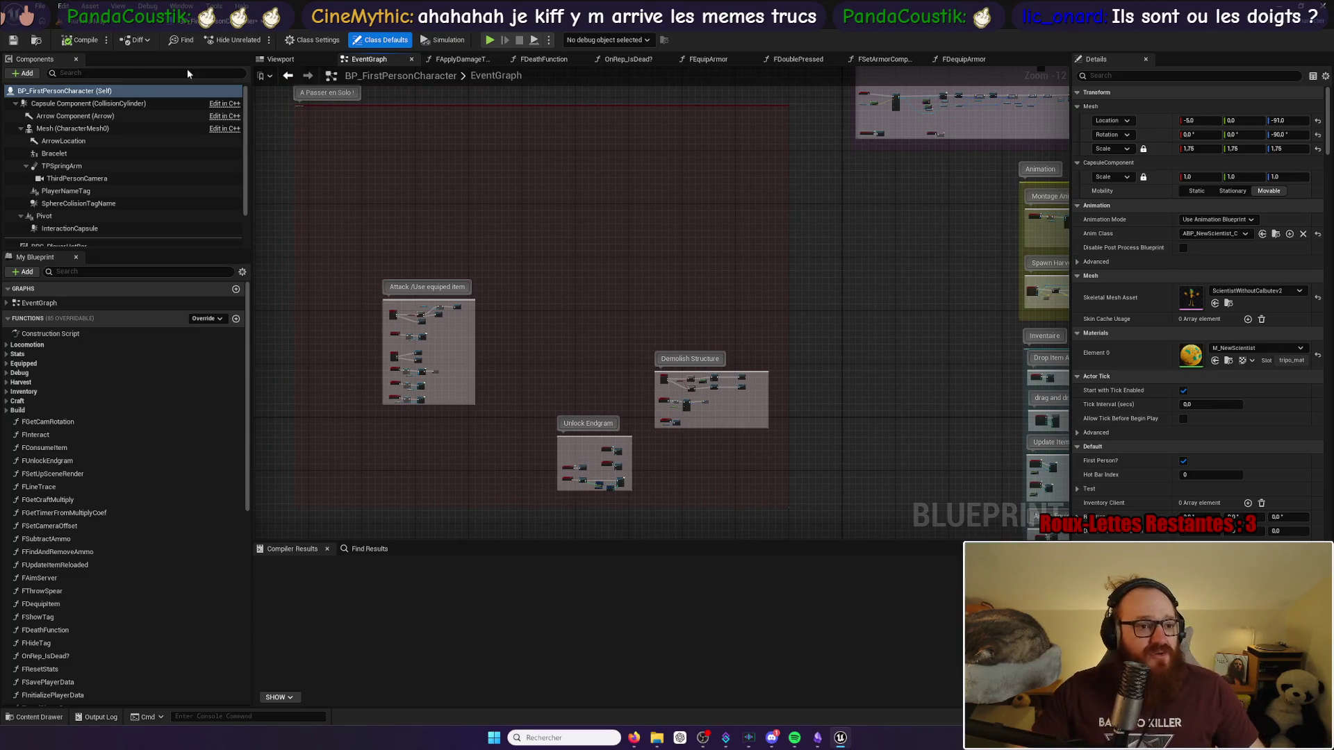
pyautogui.click(111, 21)
# Step: Fly the camera into the trees, start Play in Editor, and walk the character toward the forge
pyautogui.moveTo(278, 313); pyautogui.dragTo(287, 188)
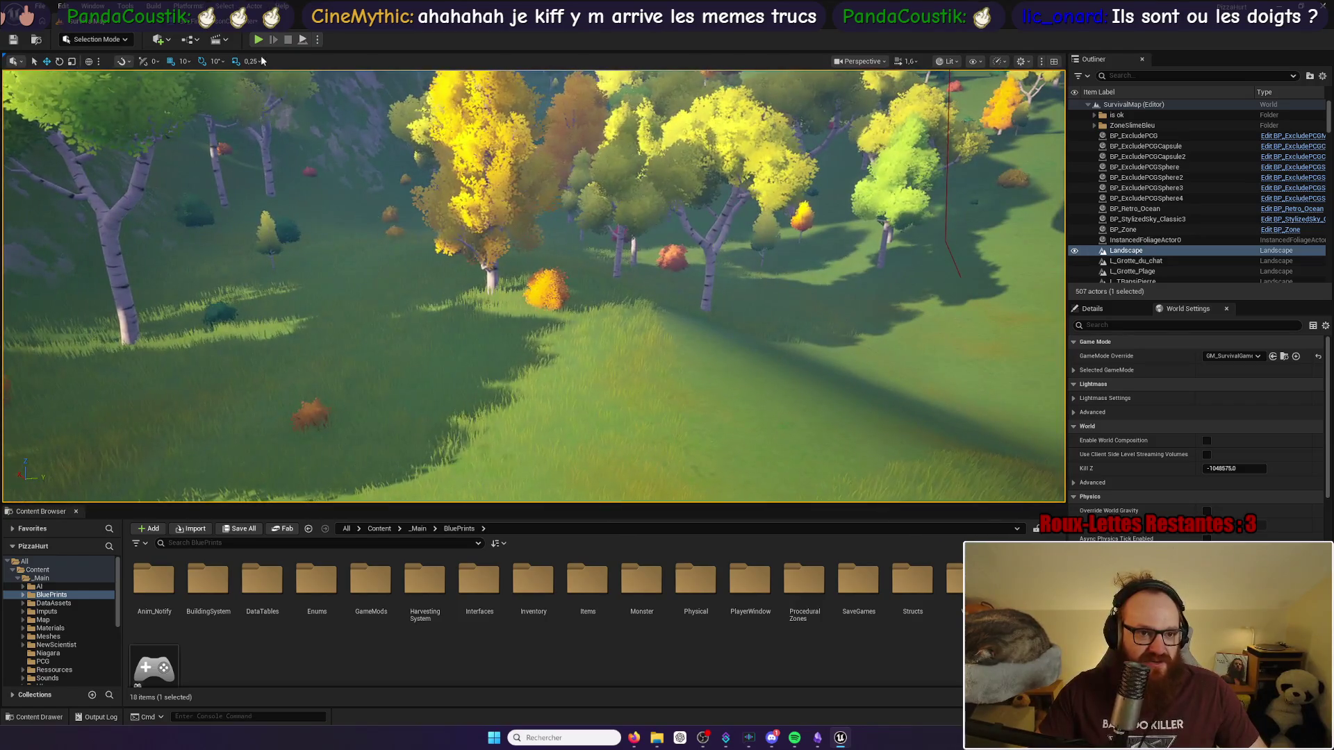
pyautogui.hotkey('alt', 'p')
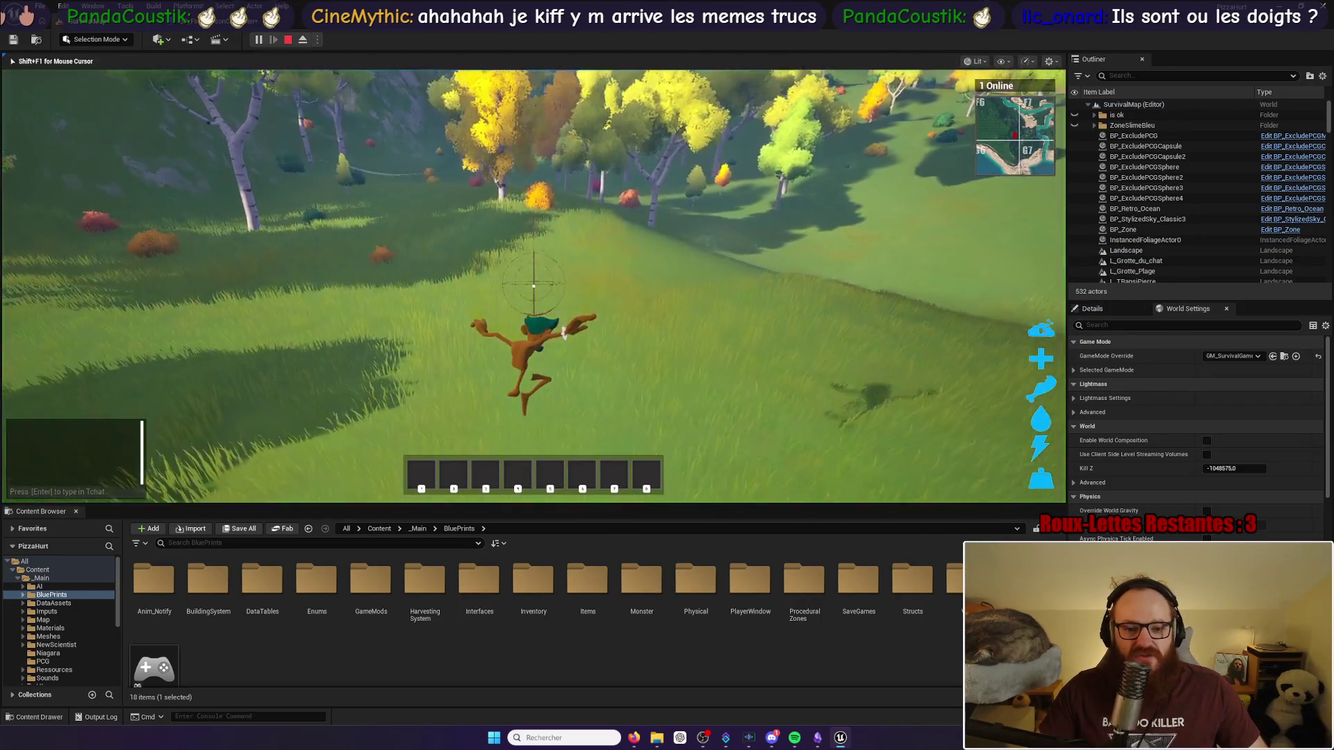
pyautogui.press('w')
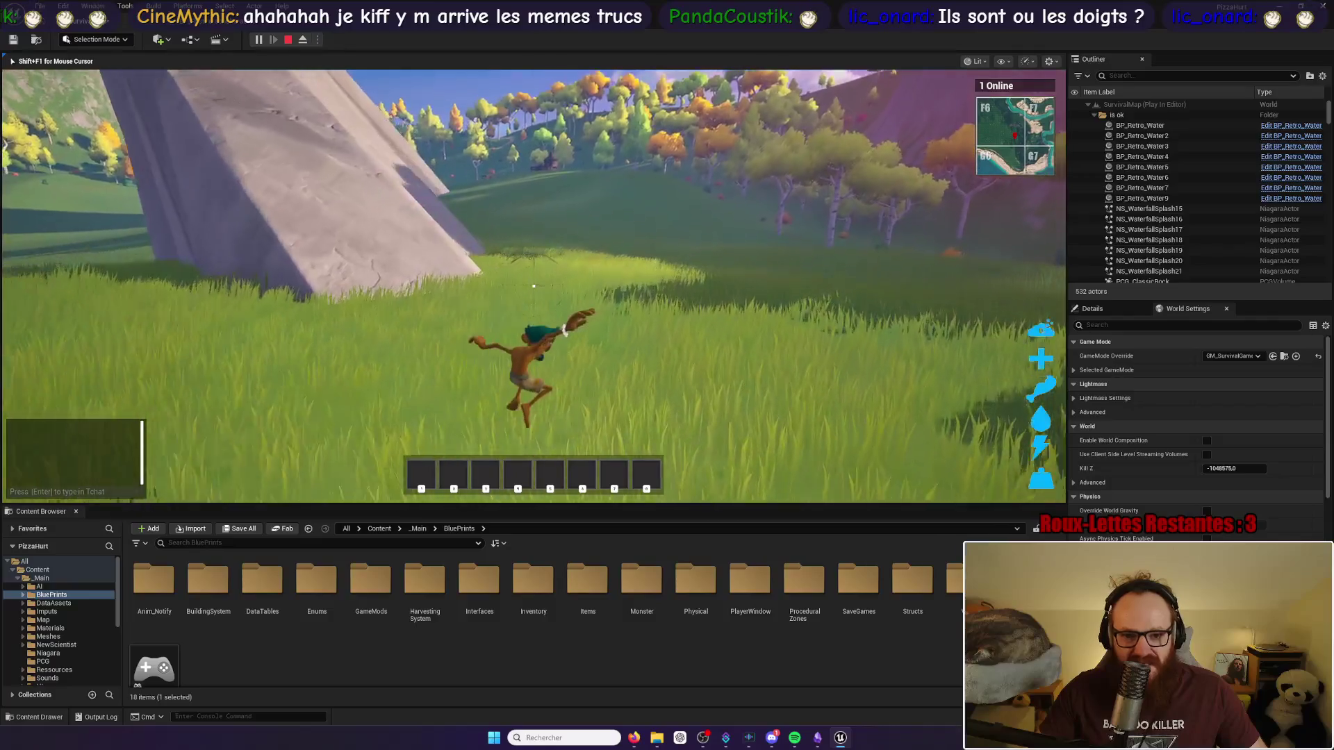
pyautogui.press('w')
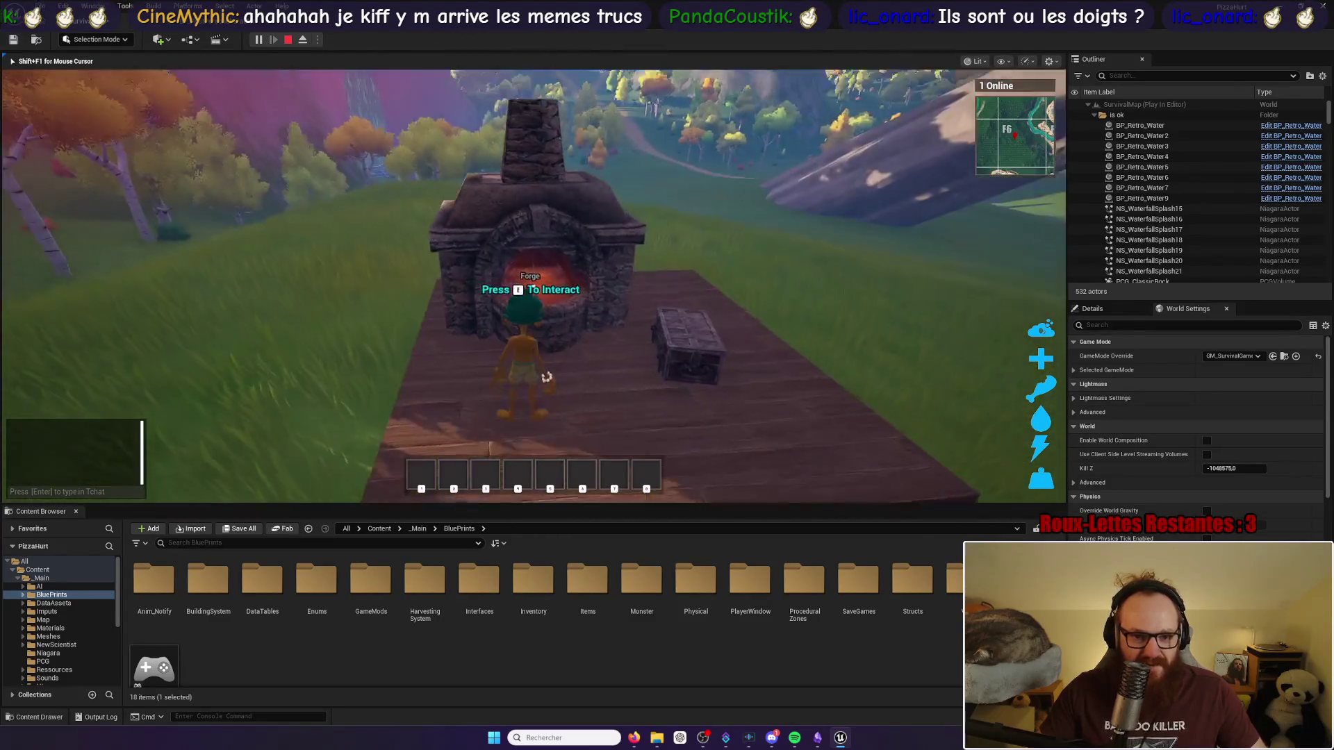
# Step: Interact with the forge, light its fire using one log, and close the panels
pyautogui.press('e')
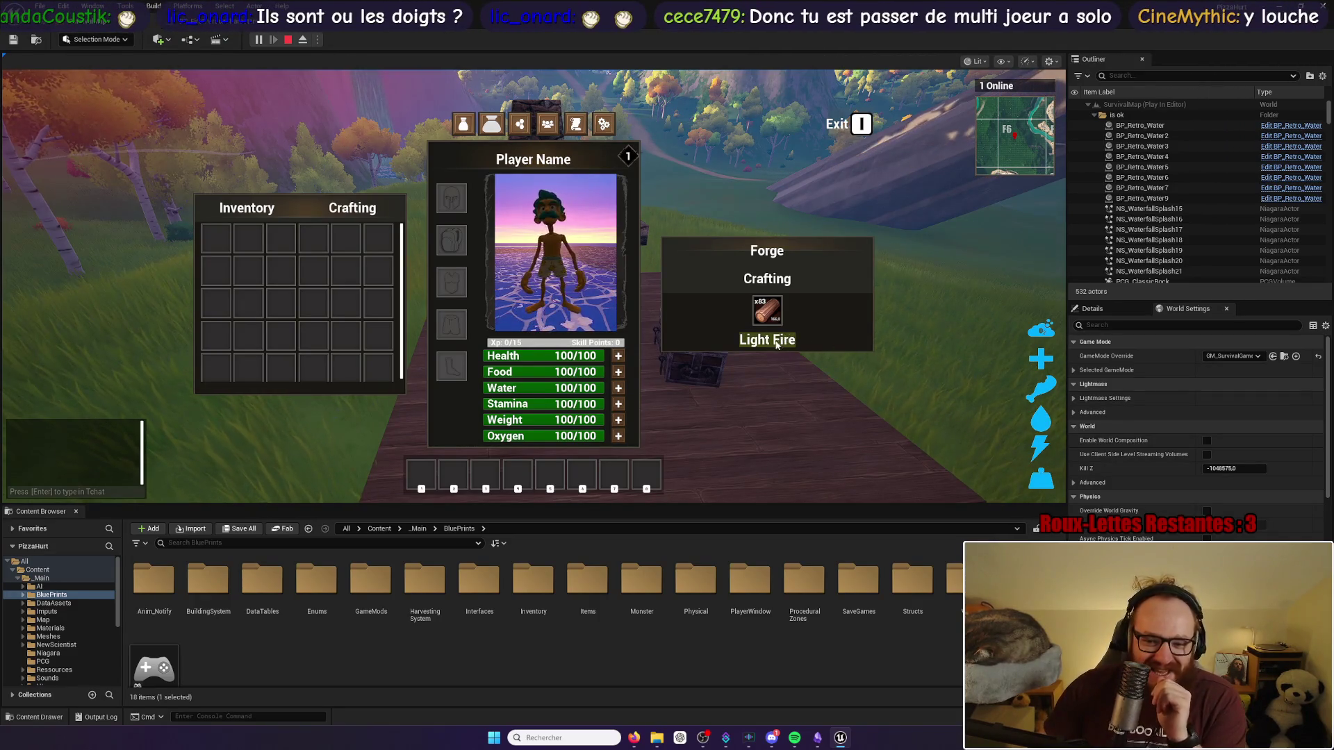
pyautogui.press('i')
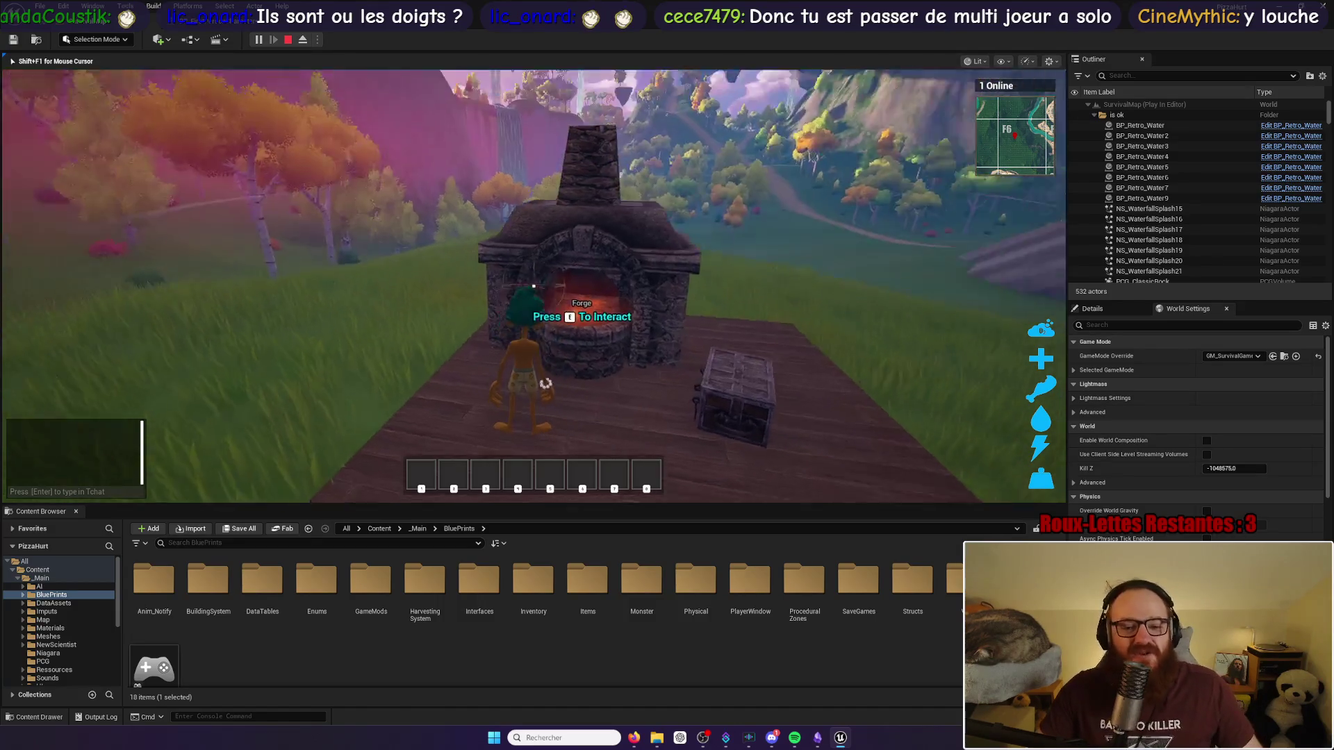
pyautogui.press('e')
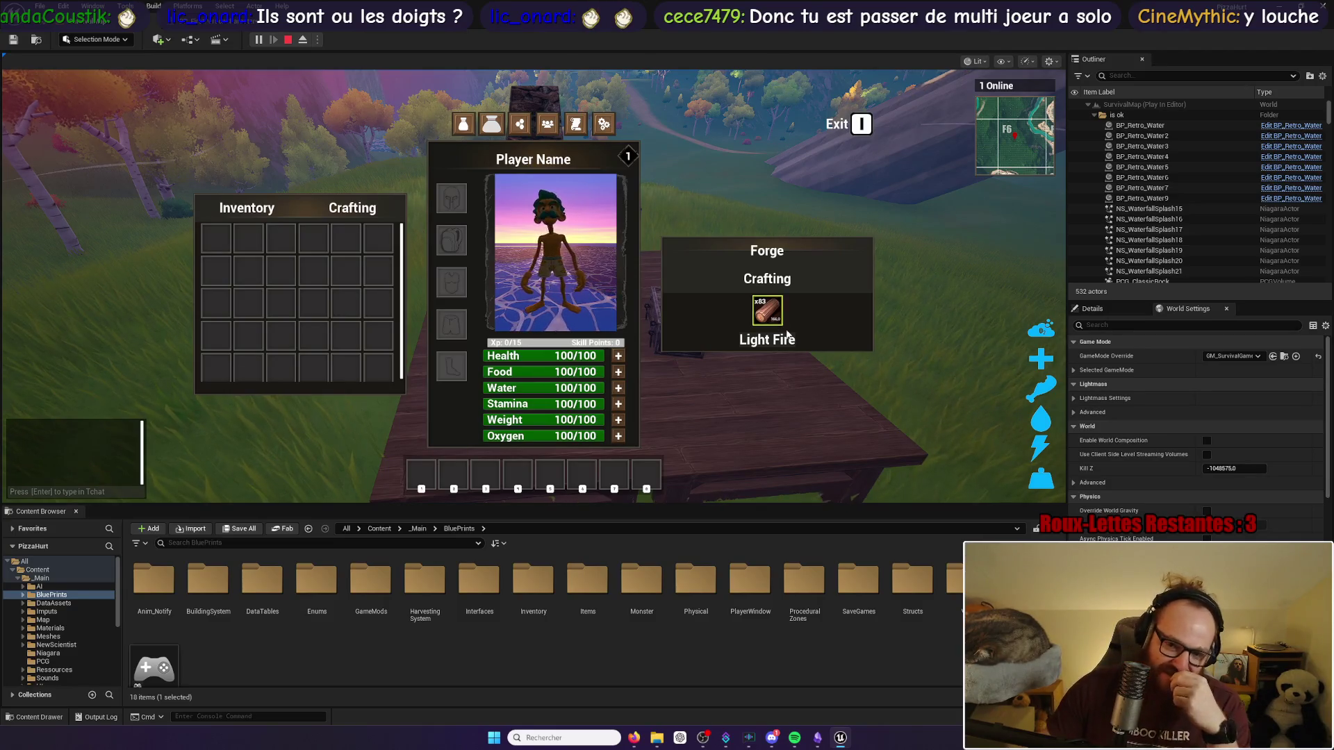
pyautogui.click(782, 341)
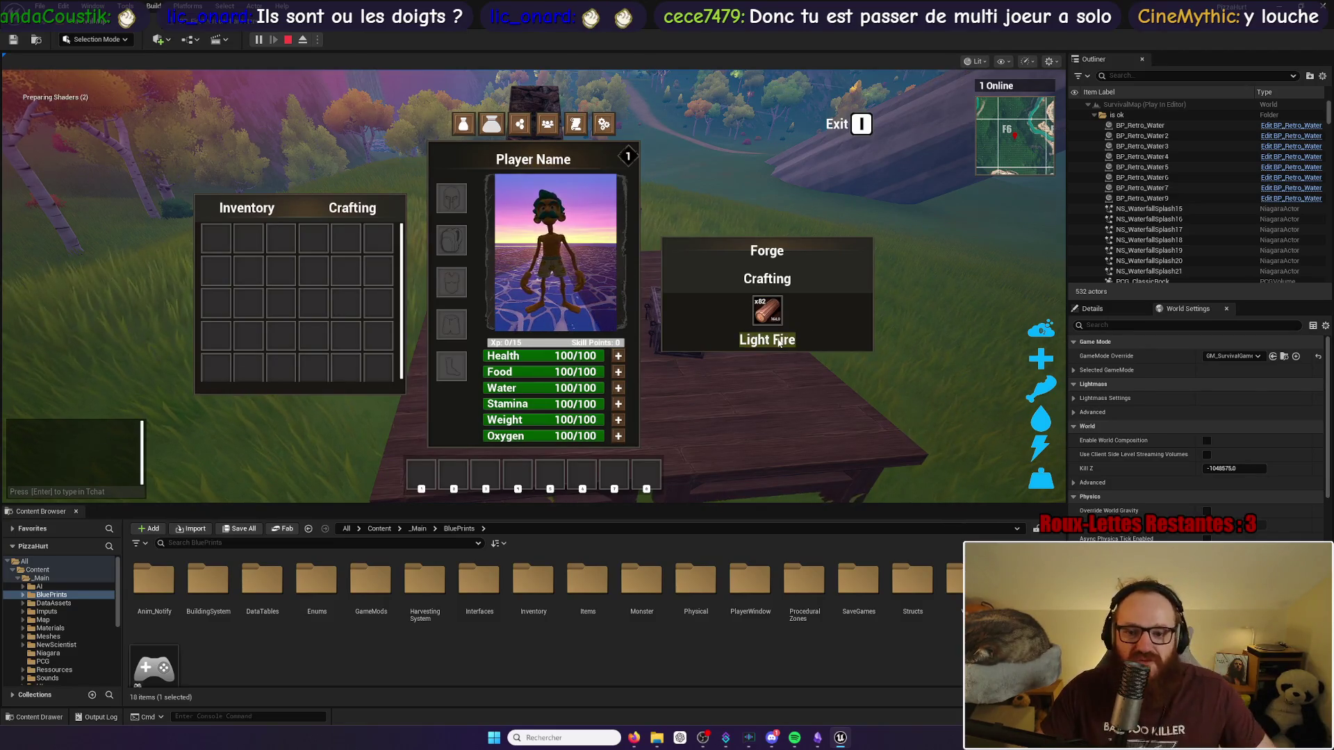
pyautogui.press('i')
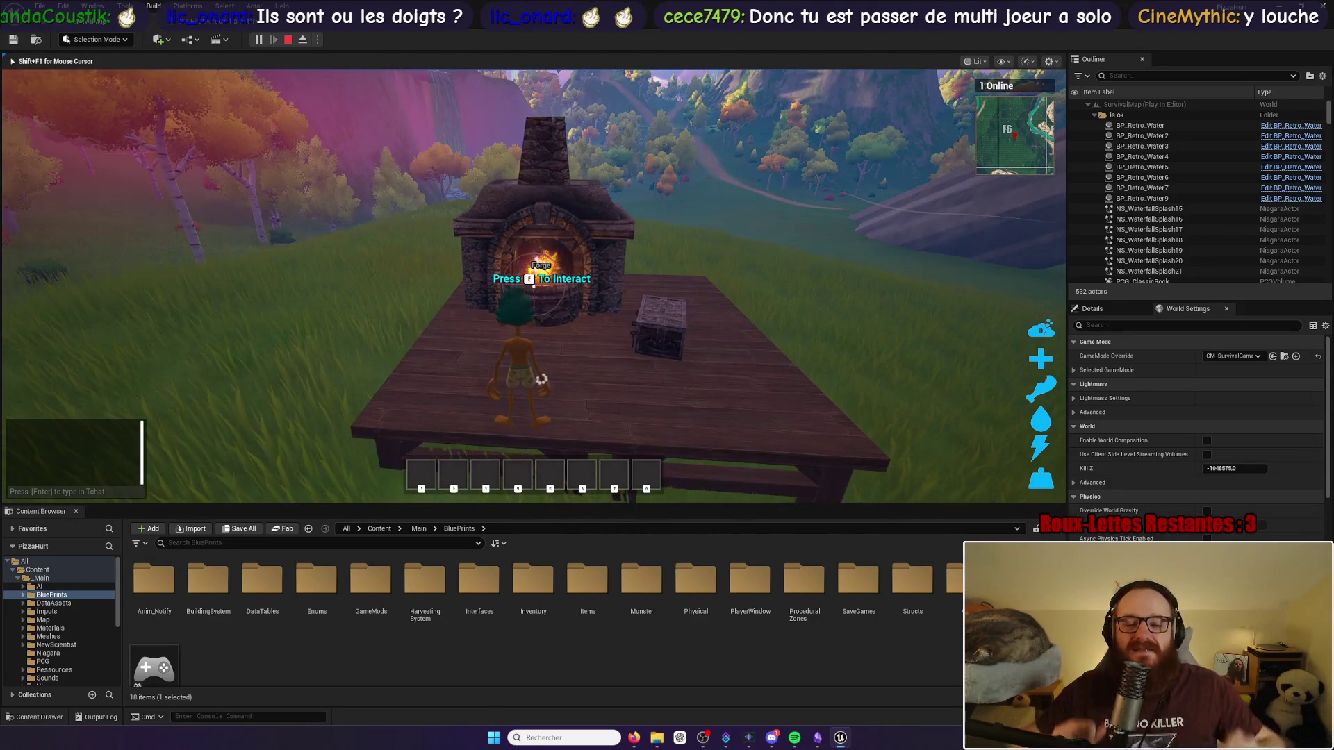
# Step: Reopen the forge, expand and scroll its full crafting recipe list, then exit it
pyautogui.press('w')
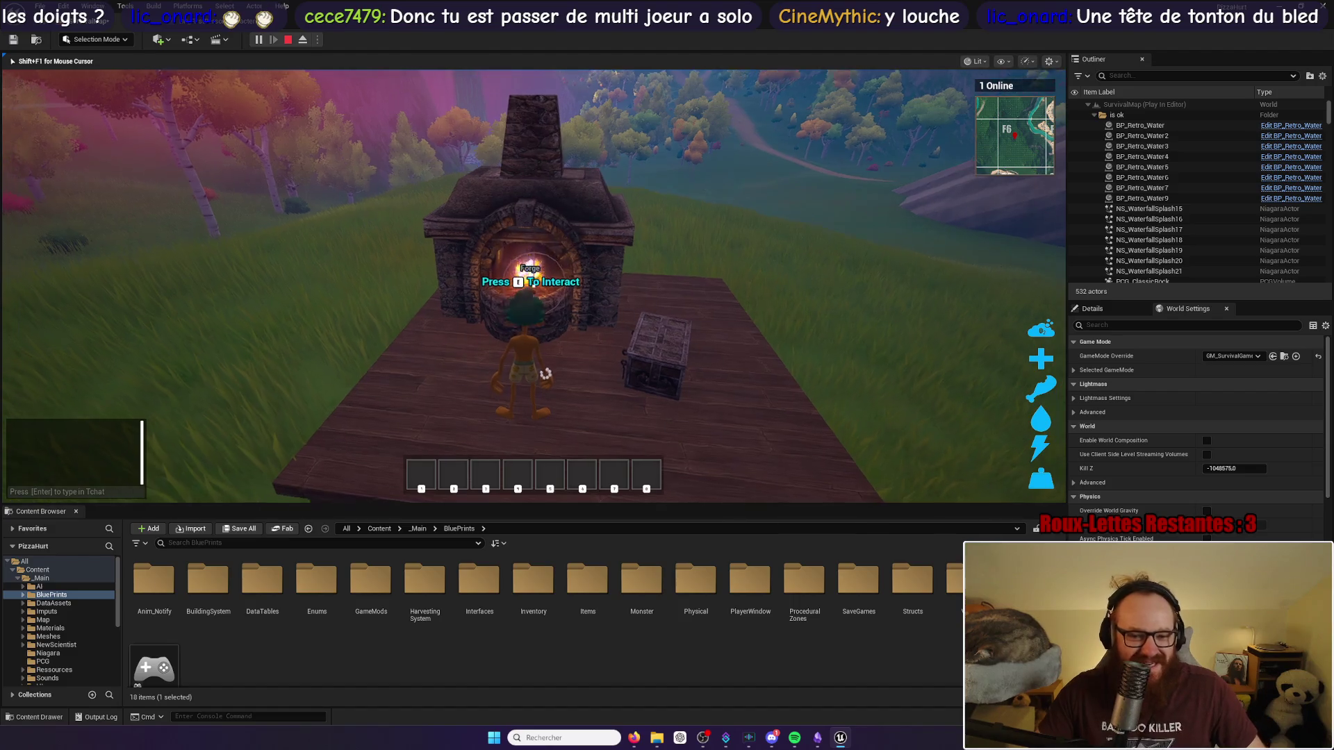
pyautogui.press('e')
pyautogui.click(742, 309)
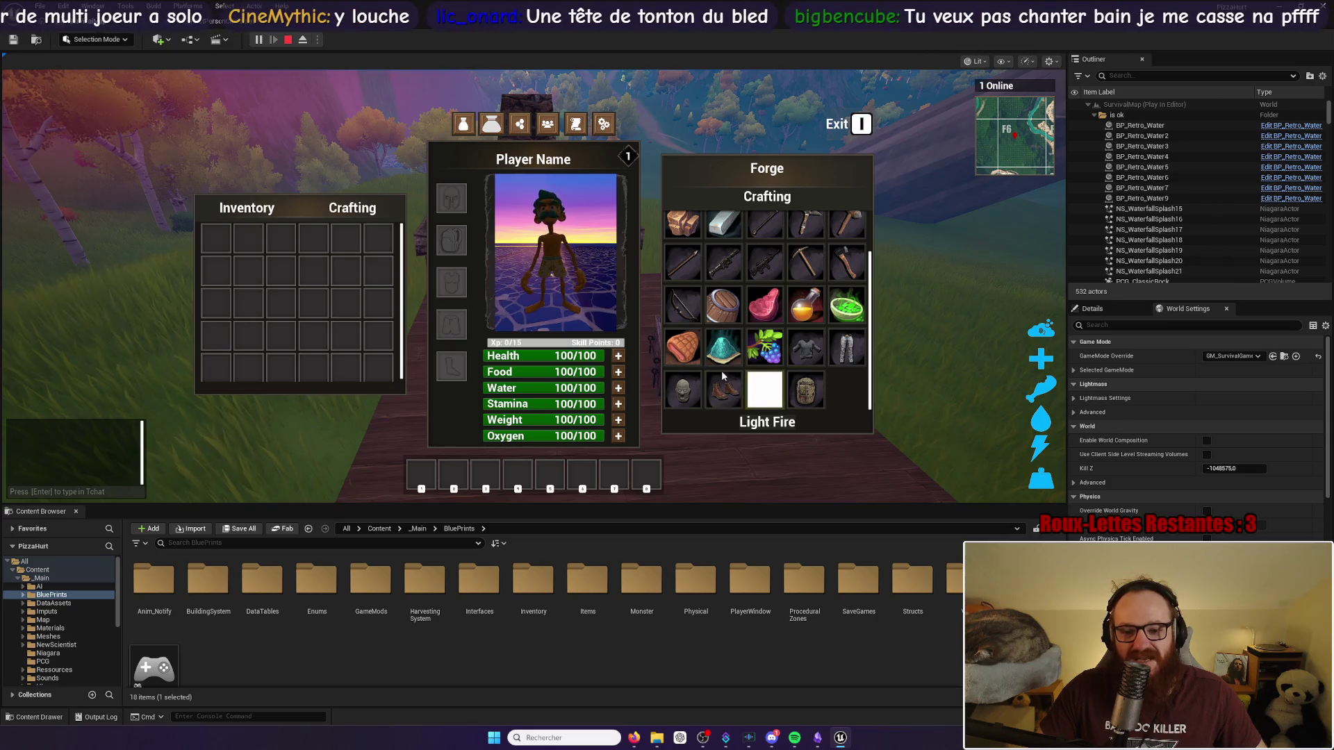
pyautogui.scroll(2, 758, 308)
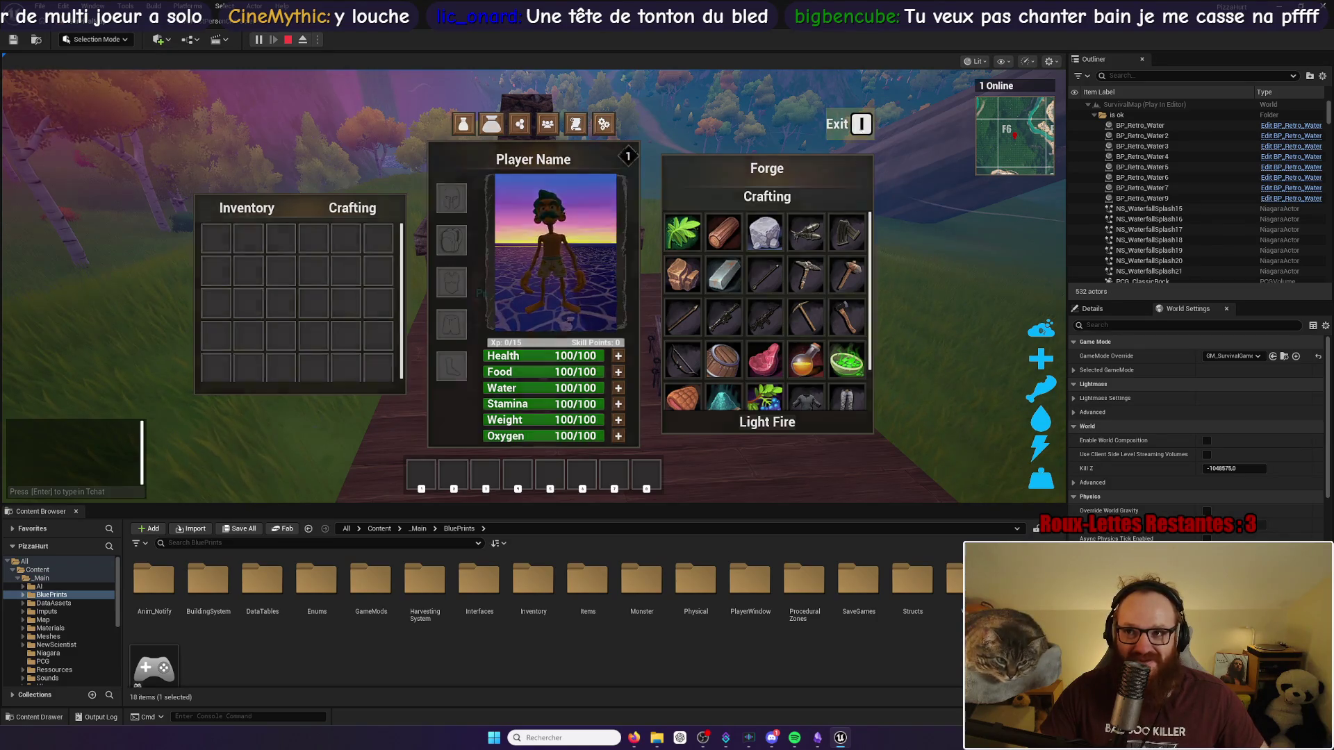
pyautogui.click(860, 125)
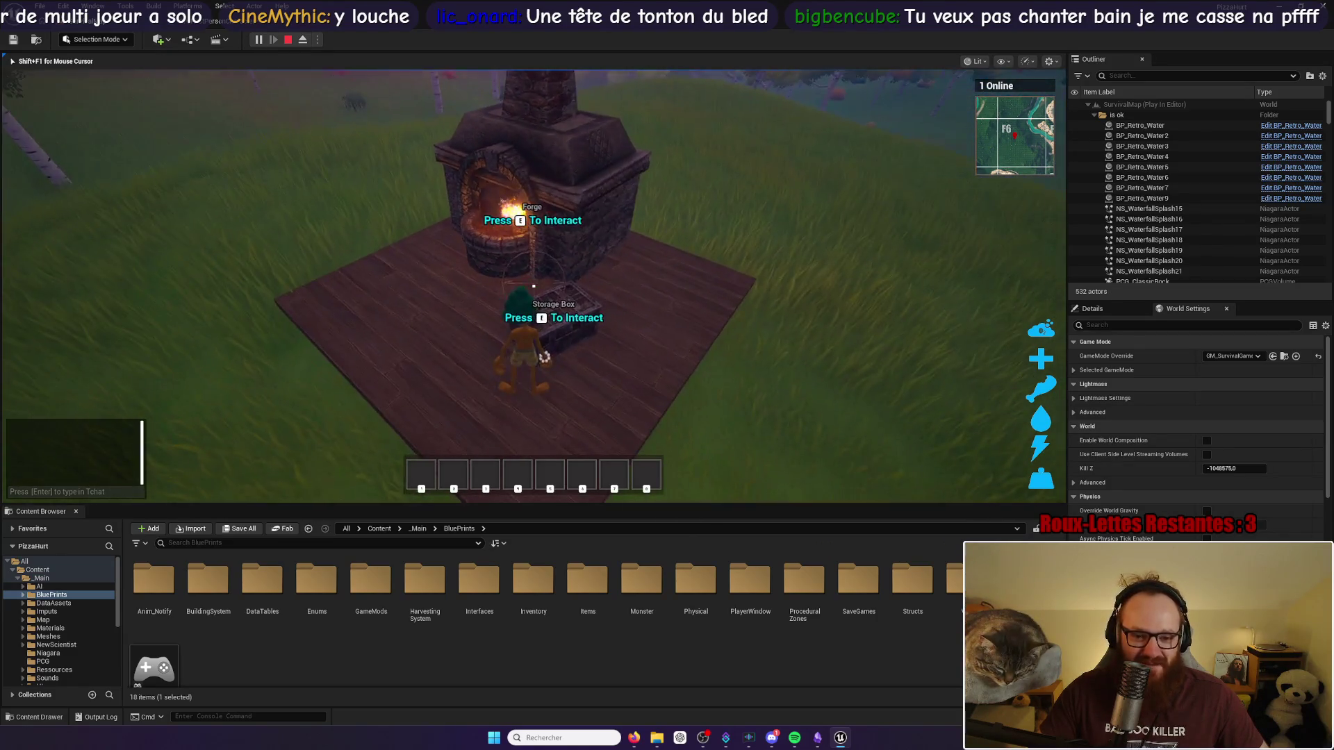
# Step: Circle the forge and jump the character down off the platform onto the grass
pyautogui.press('w')
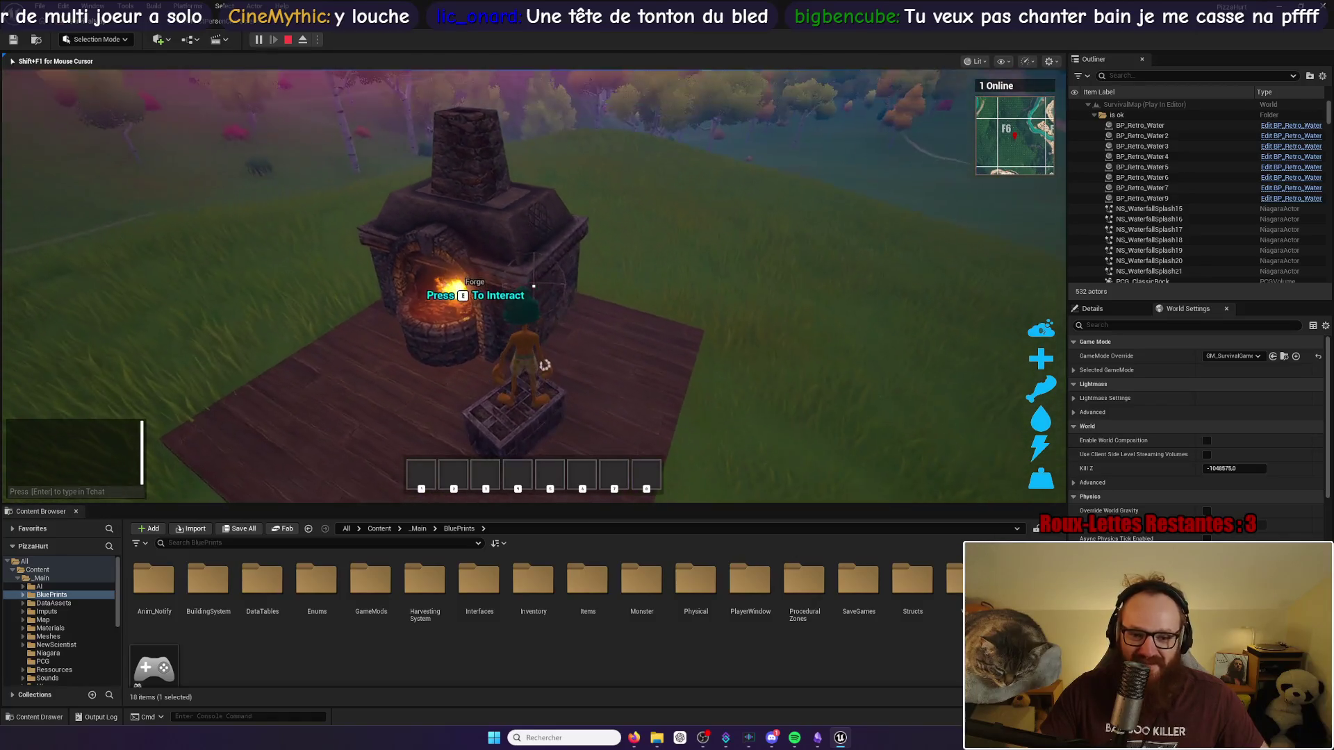
pyautogui.press('w')
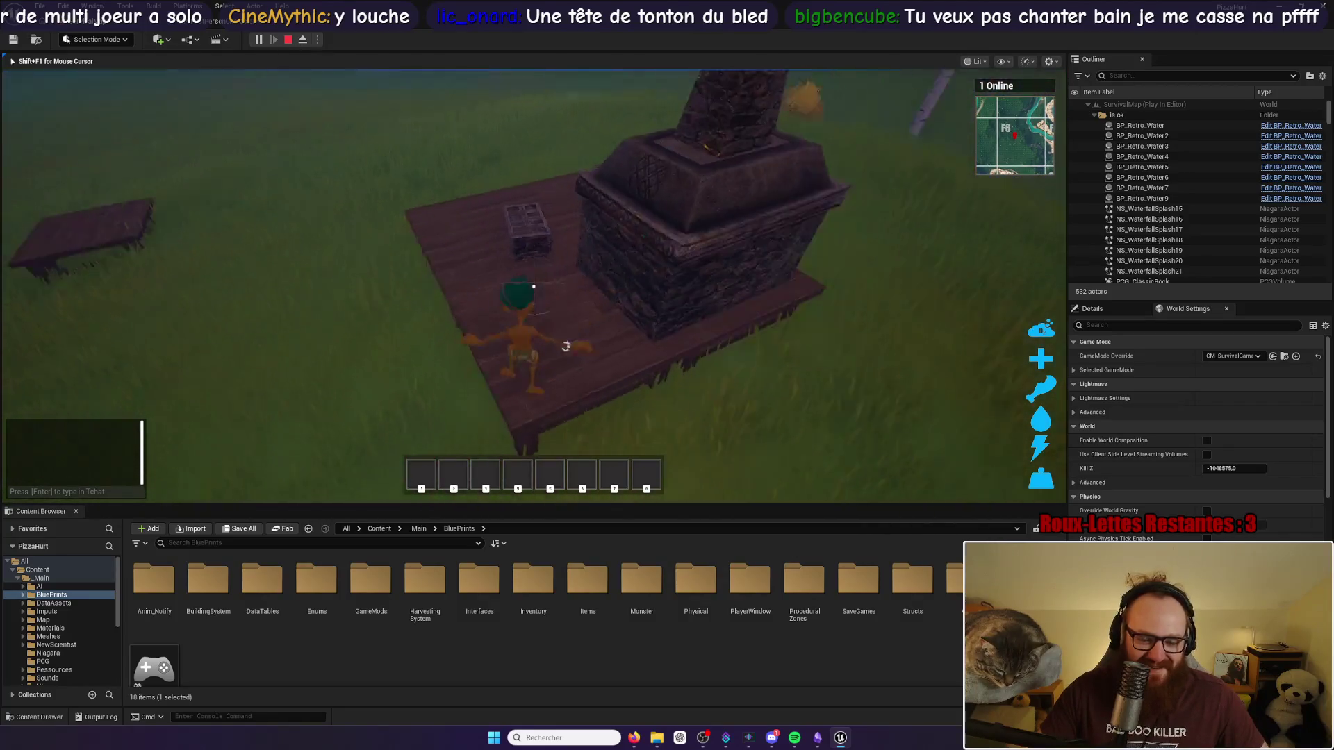
pyautogui.press('w')
pyautogui.press('space')
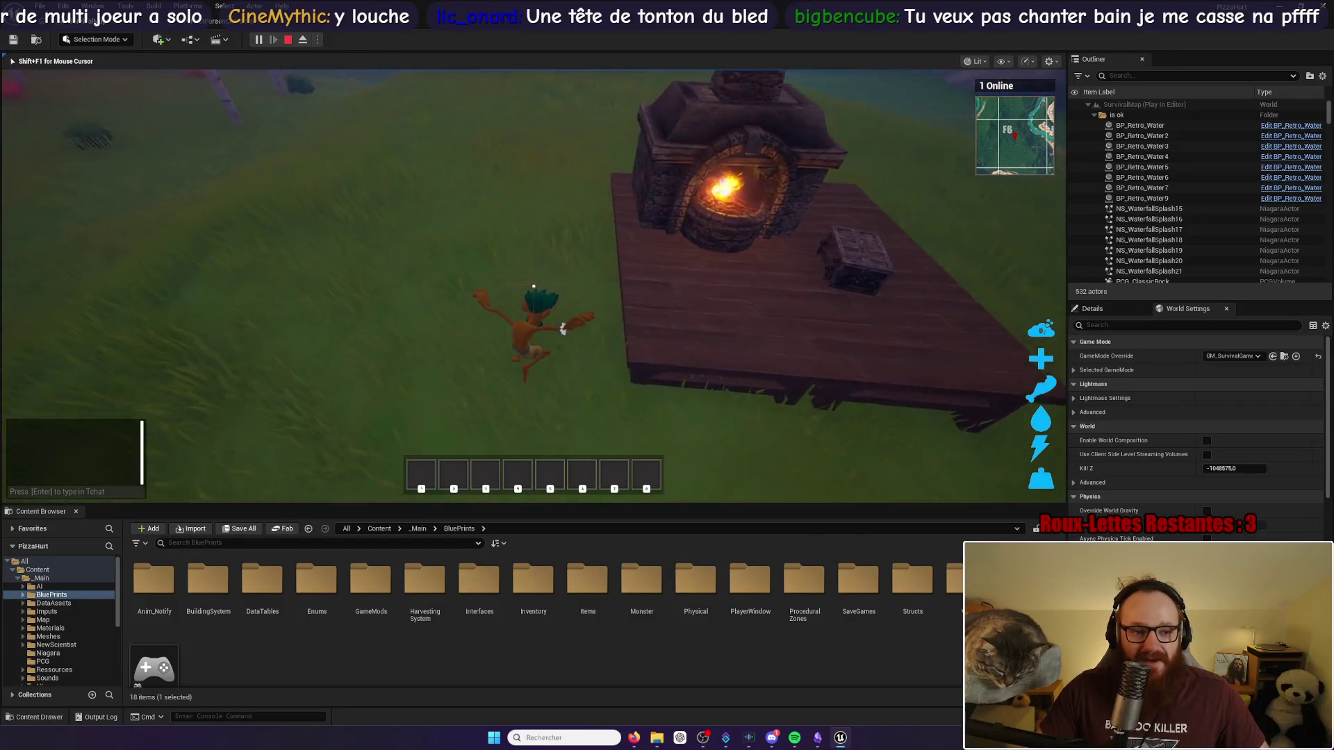
# Step: Walk back beside the forge to the platform edge and open the storage box
pyautogui.press('w')
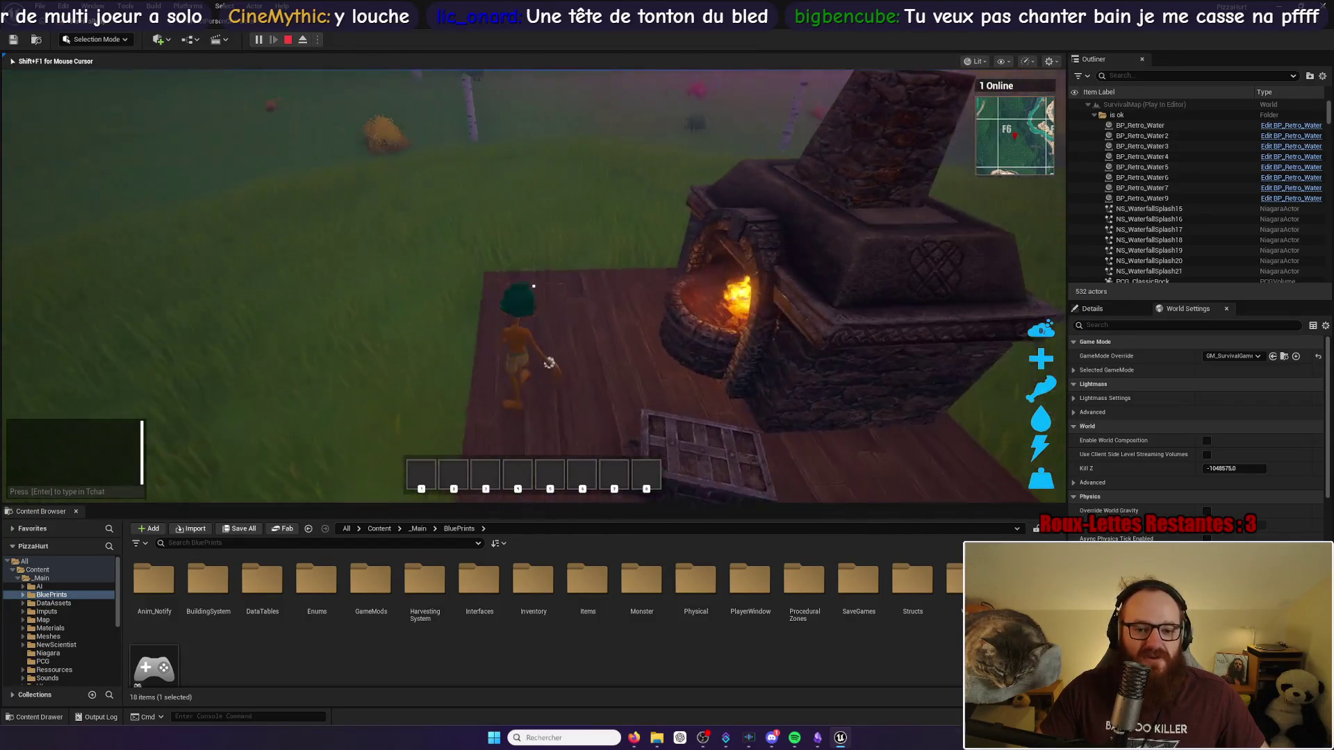
pyautogui.press('w')
pyautogui.press('w')
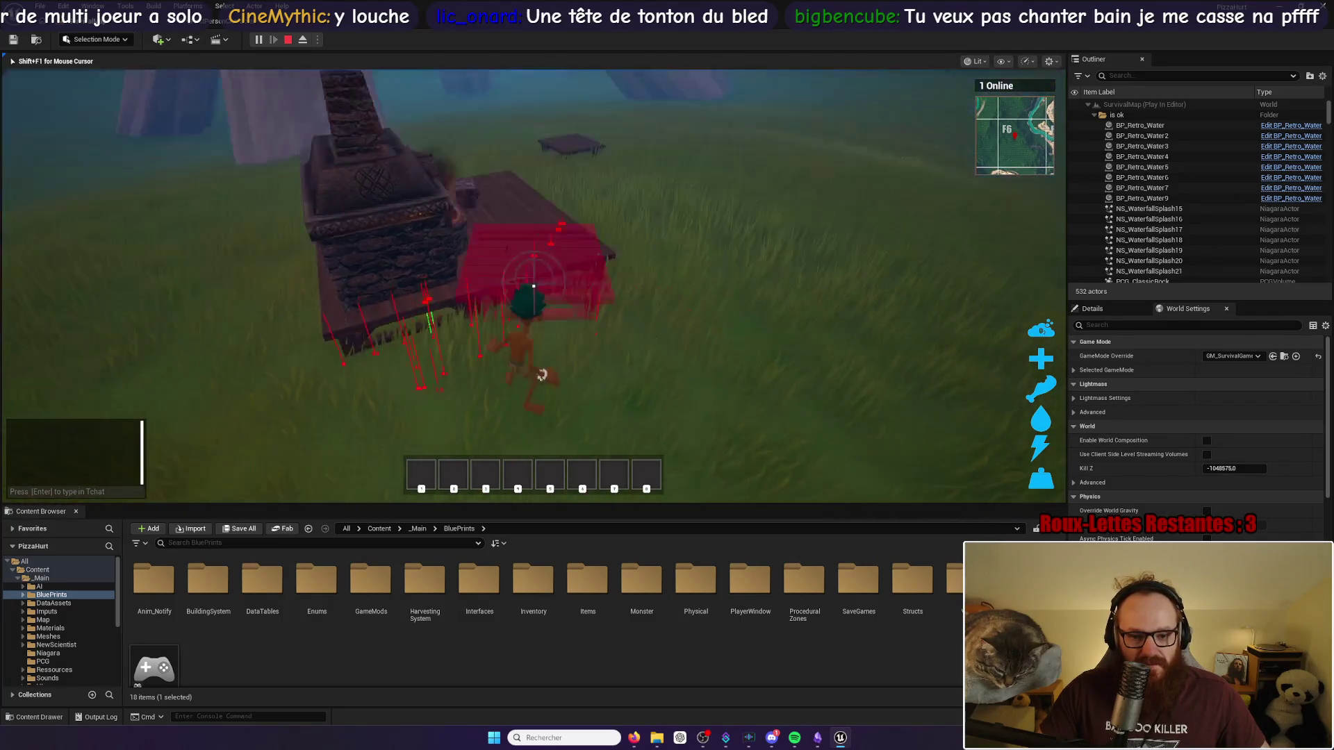
pyautogui.press('w')
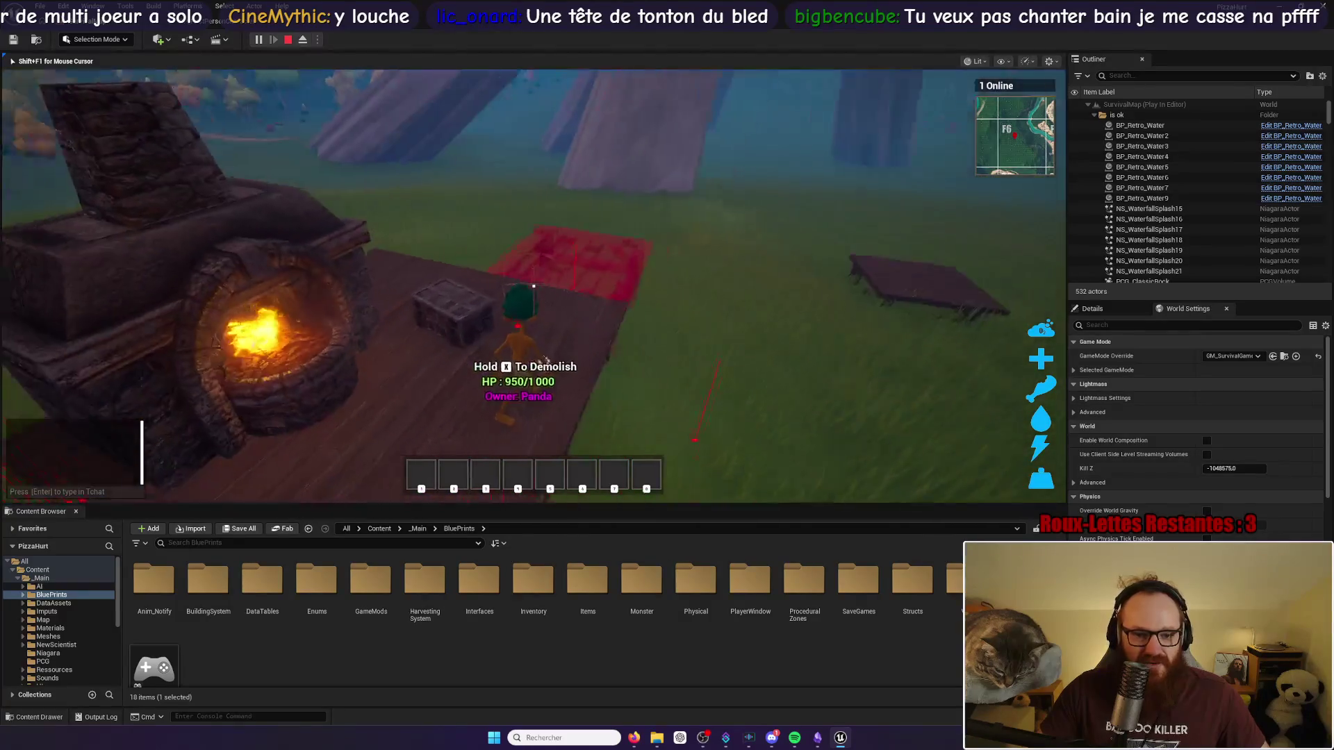
pyautogui.press('w')
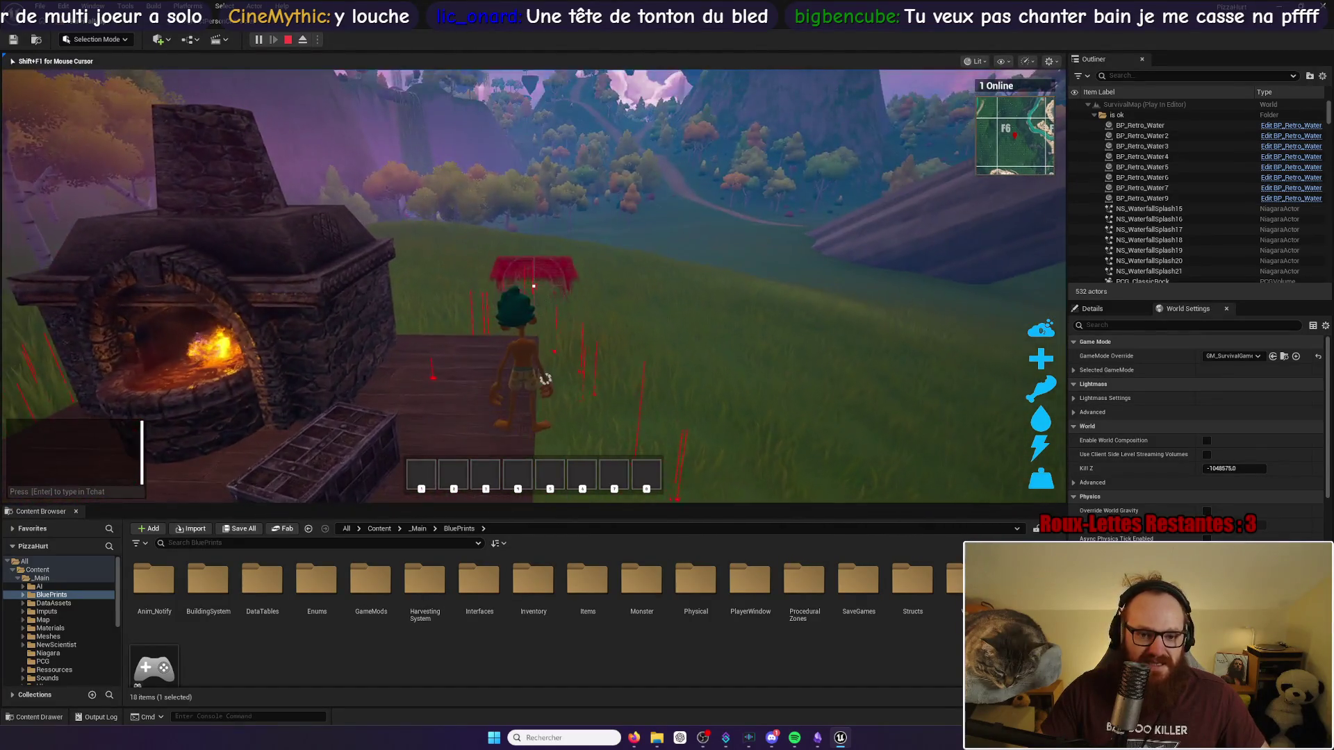
pyautogui.press('e')
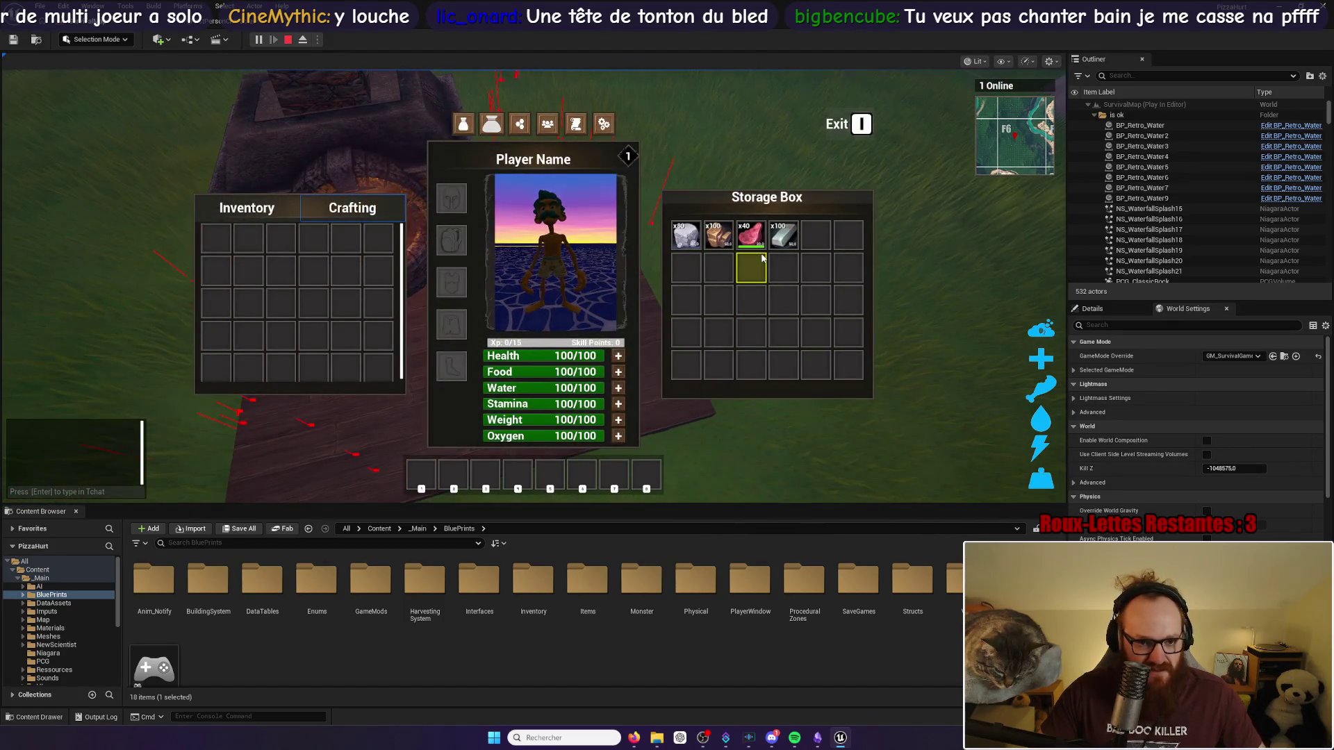
# Step: Close the storage box, check the inventory, and walk off the platform into the grass
pyautogui.press('i')
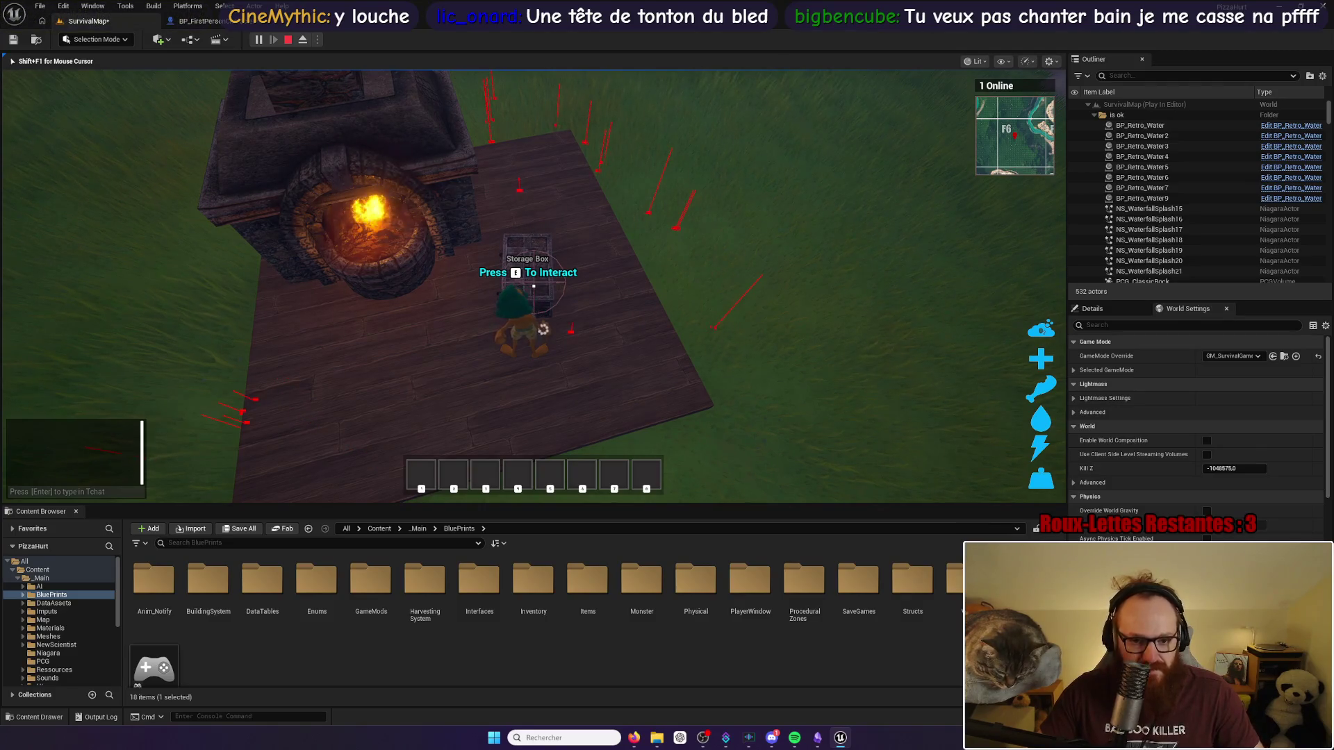
pyautogui.press('i')
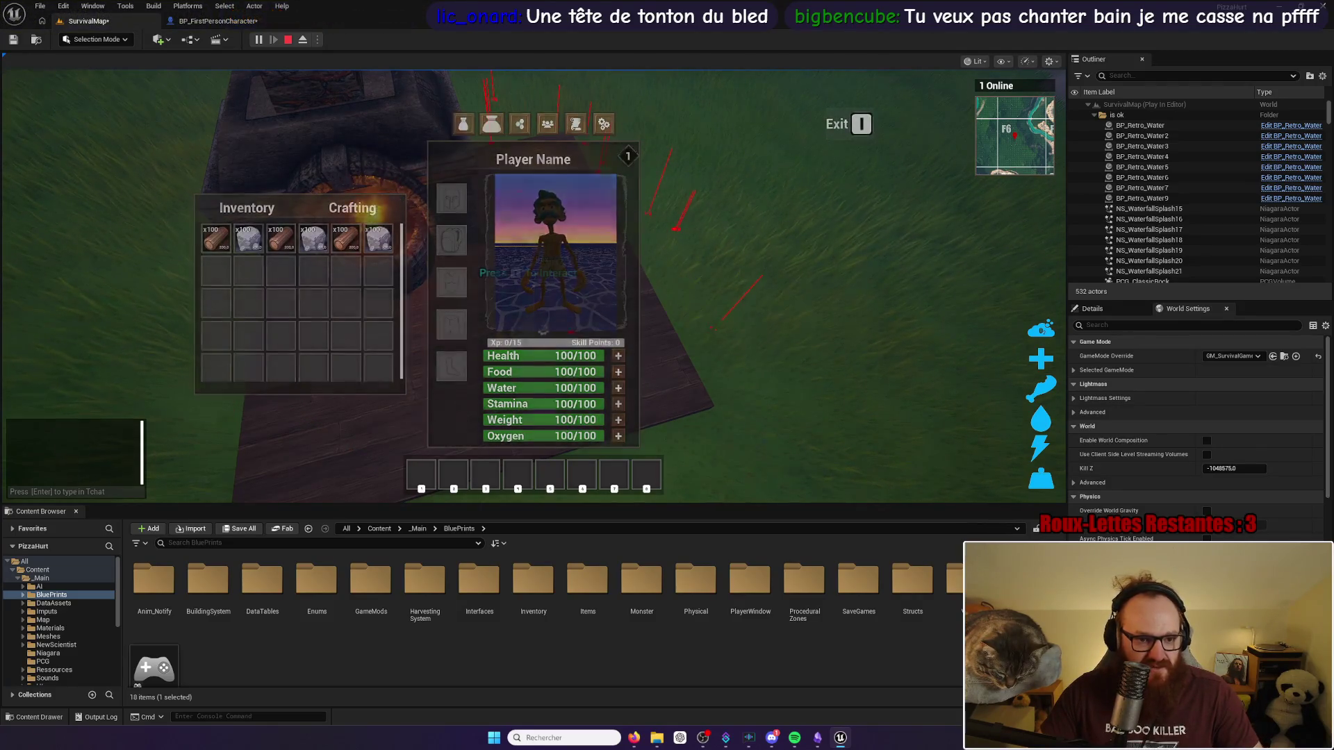
pyautogui.press('i')
pyautogui.press('w')
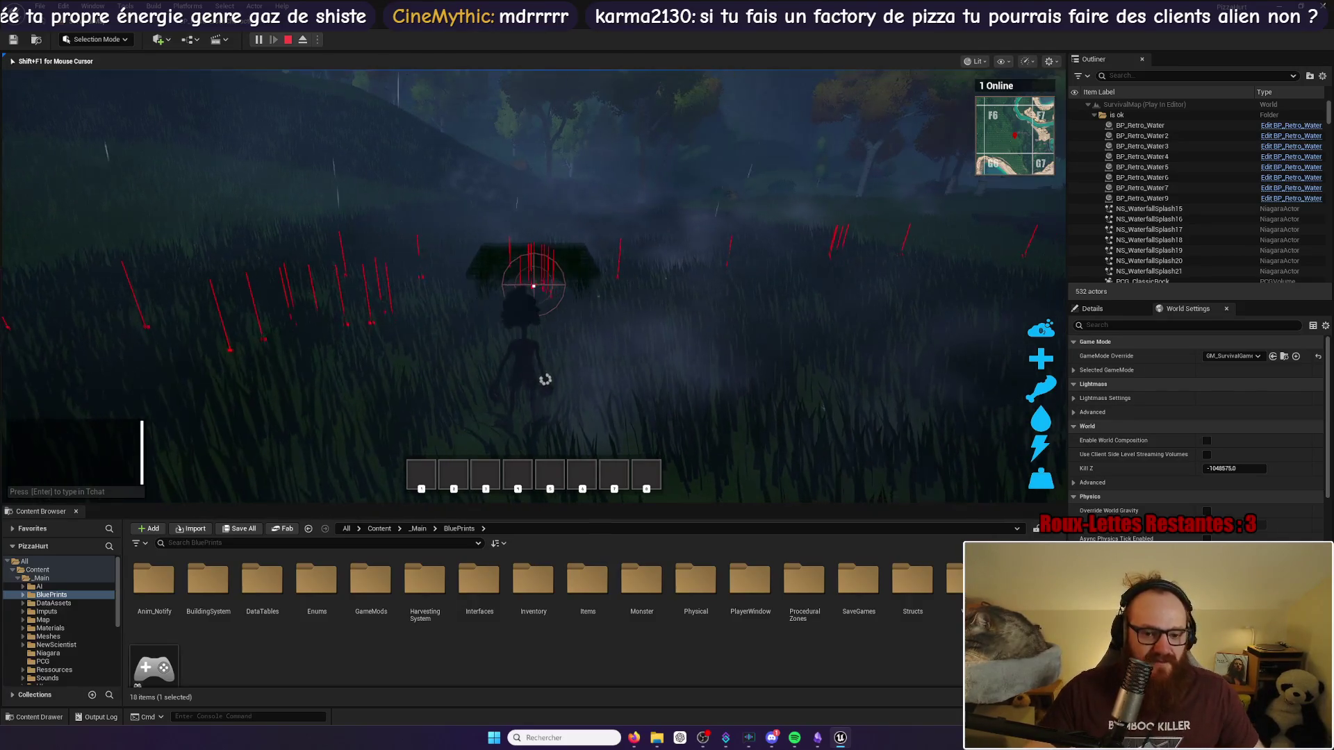
# Step: Dismiss the Start menu and press Esc to end the Play-in-Editor session
pyautogui.press('super')
pyautogui.press('Escape')
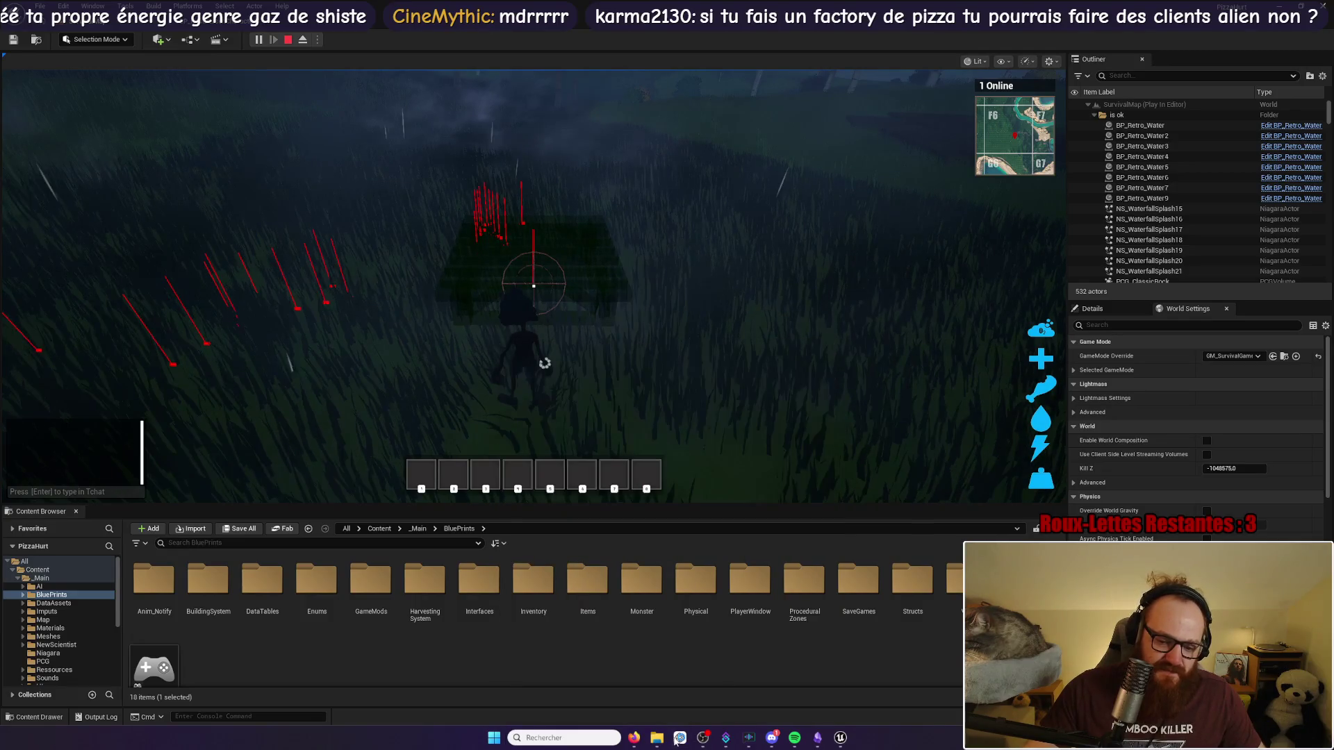
pyautogui.press('Escape')
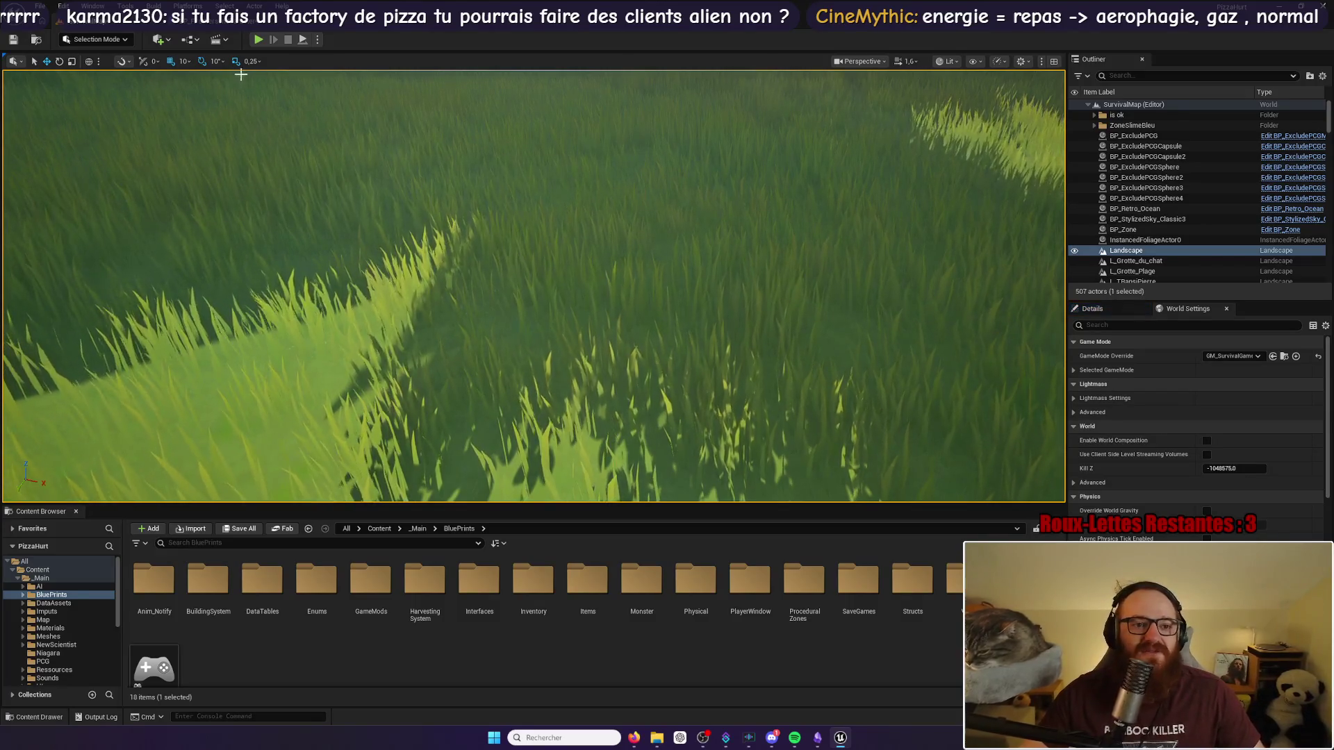
# Step: Zoom the viewport out of the grass close-up to reveal the surrounding SurvivalMap terrain
pyautogui.scroll(-5, 551, 185)
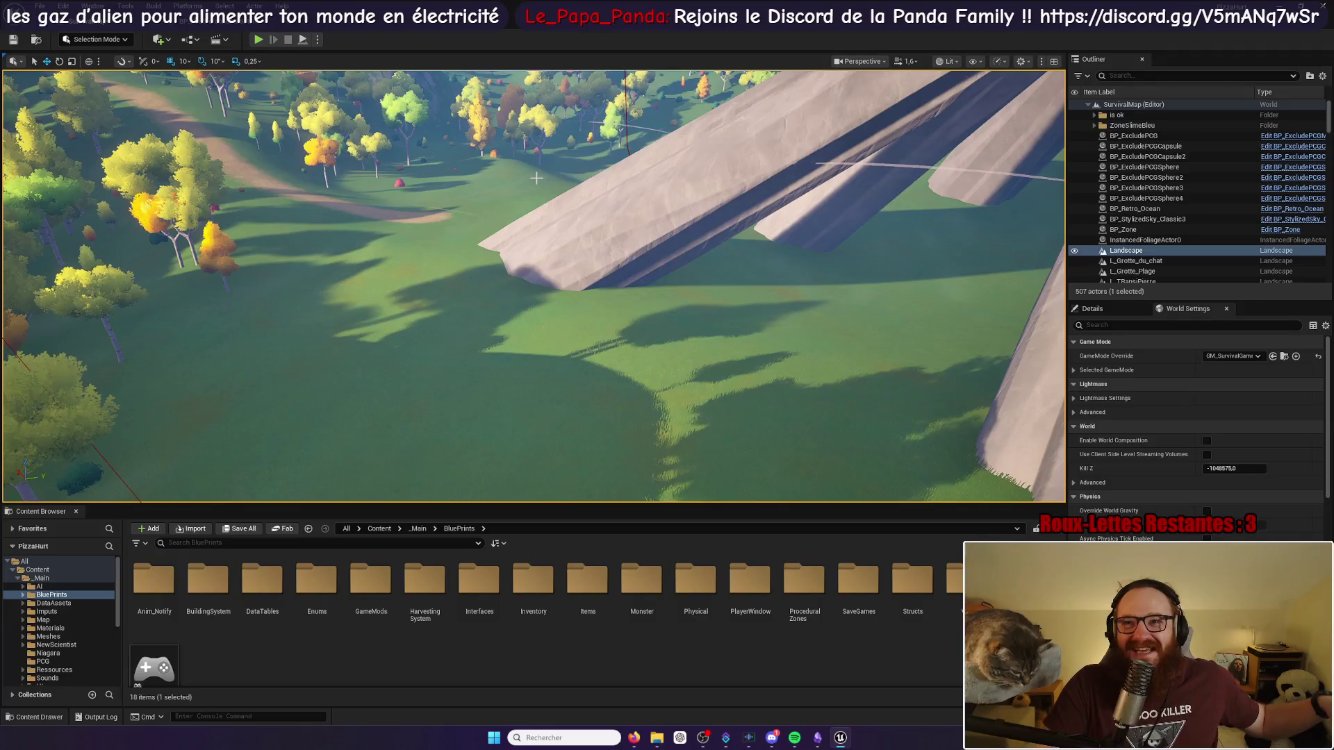
# Step: Fly the editor camera across the SurvivalMap and under the rock arches toward the waterfall
pyautogui.moveTo(537, 179)
pyautogui.mouseDown()
pyautogui.moveTo(486, 181)
pyautogui.moveTo(472, 125)
pyautogui.moveTo(386, 102)
pyautogui.mouseUp()
pyautogui.moveTo(559, 310); pyautogui.dragTo(559, 310)
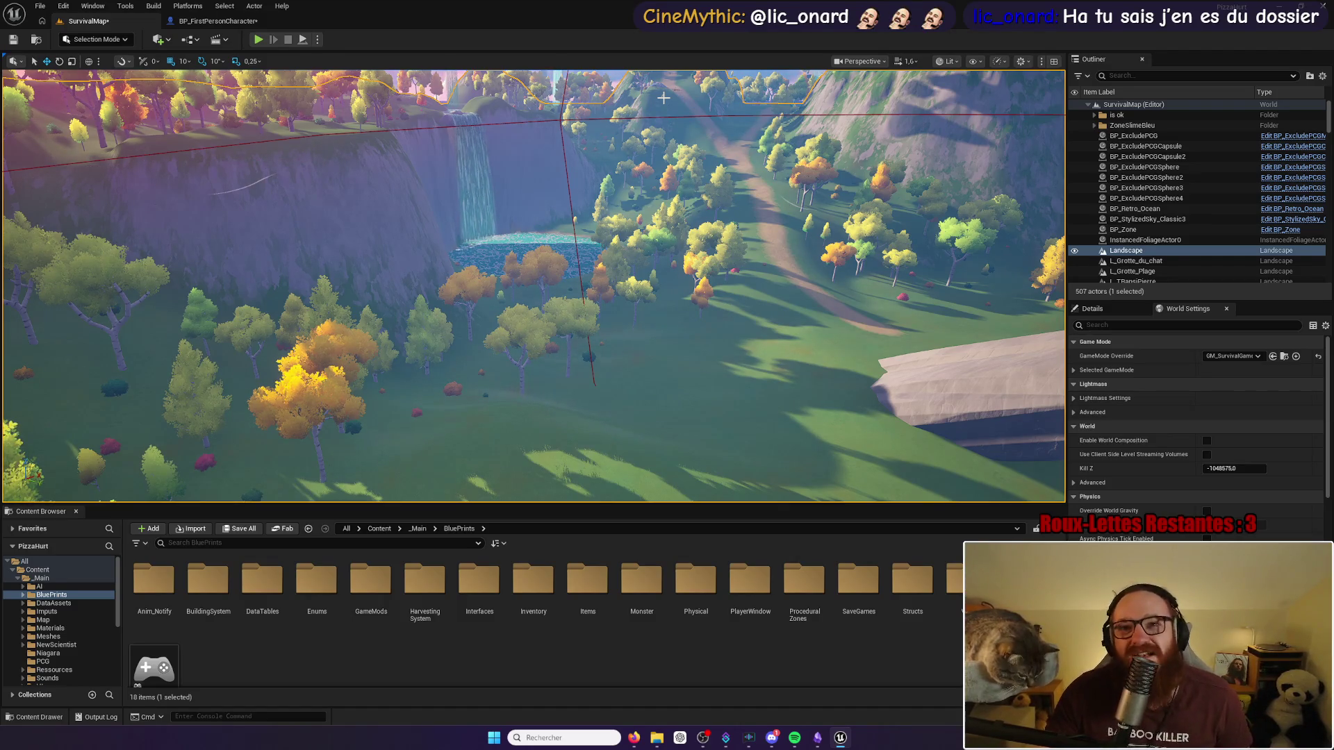
# Step: Fly from the waterfall view over the lake, slopes and meadow, circling the grey ramp
pyautogui.press('s')
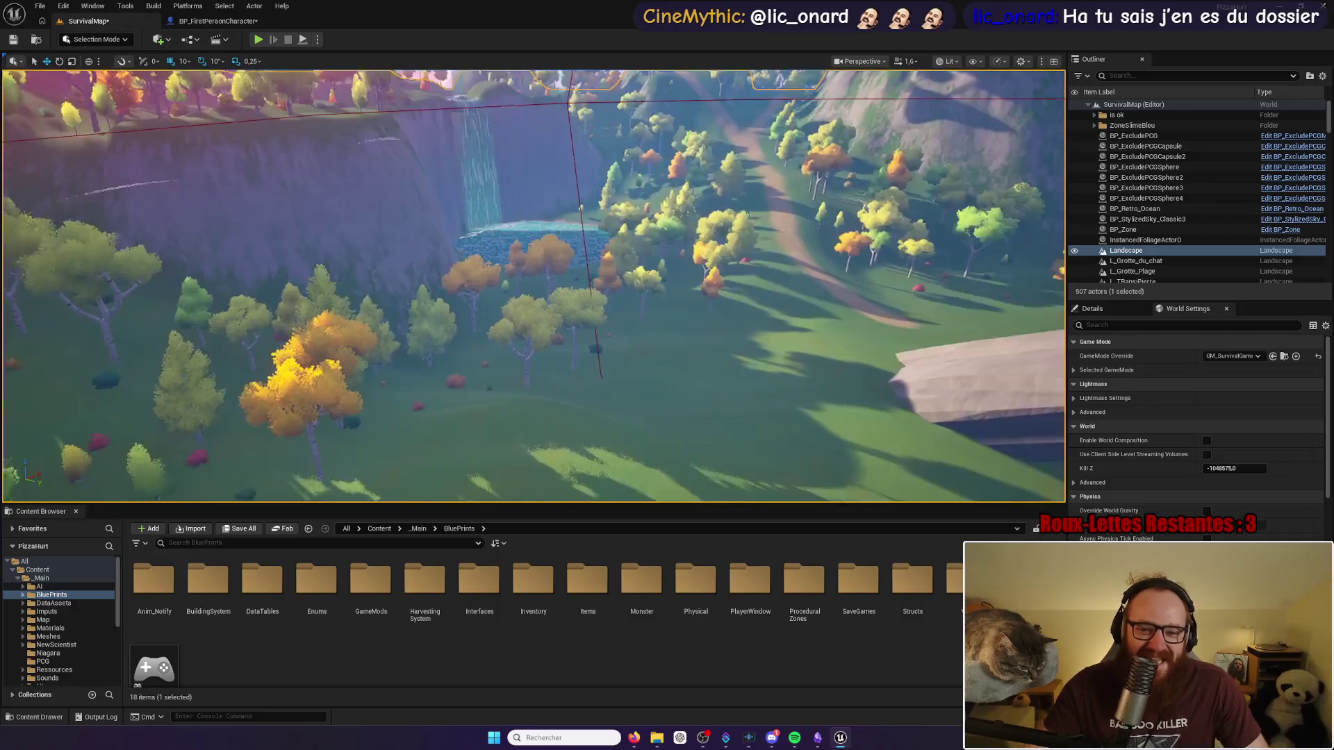
pyautogui.press('w')
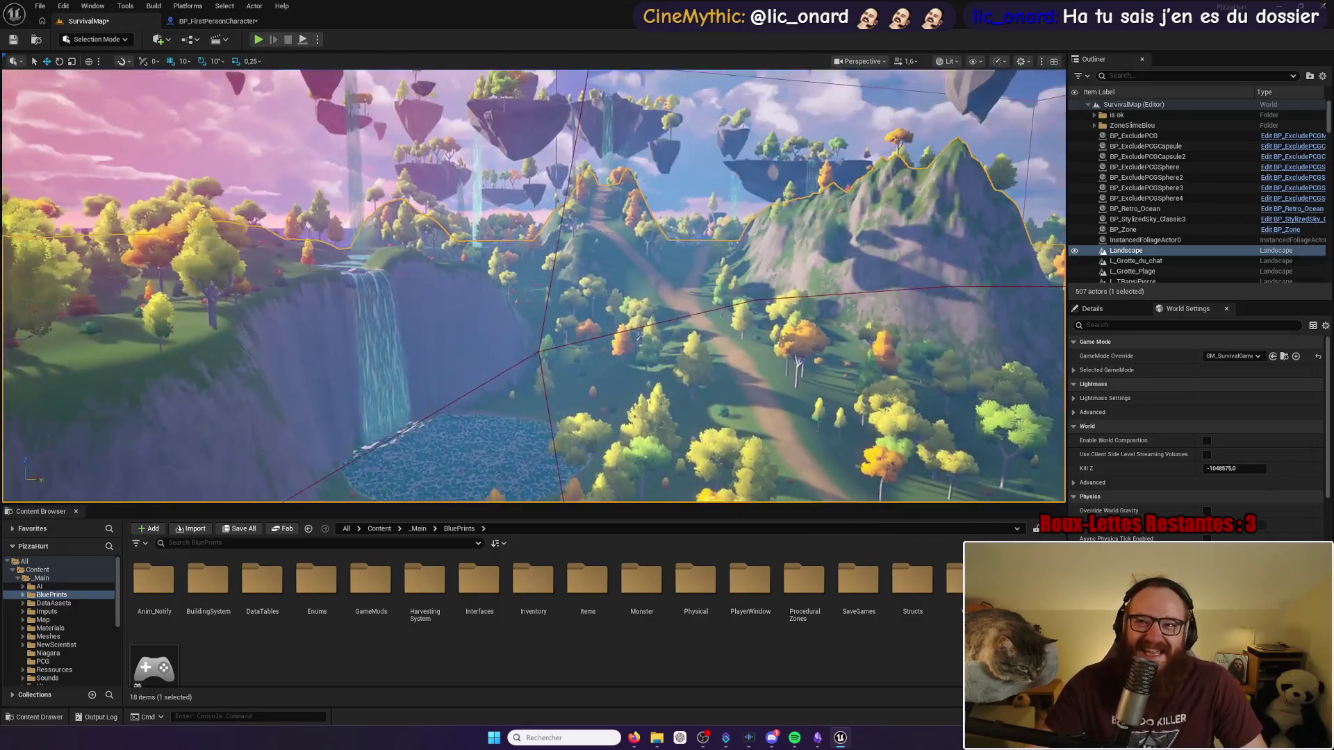
pyautogui.press('d')
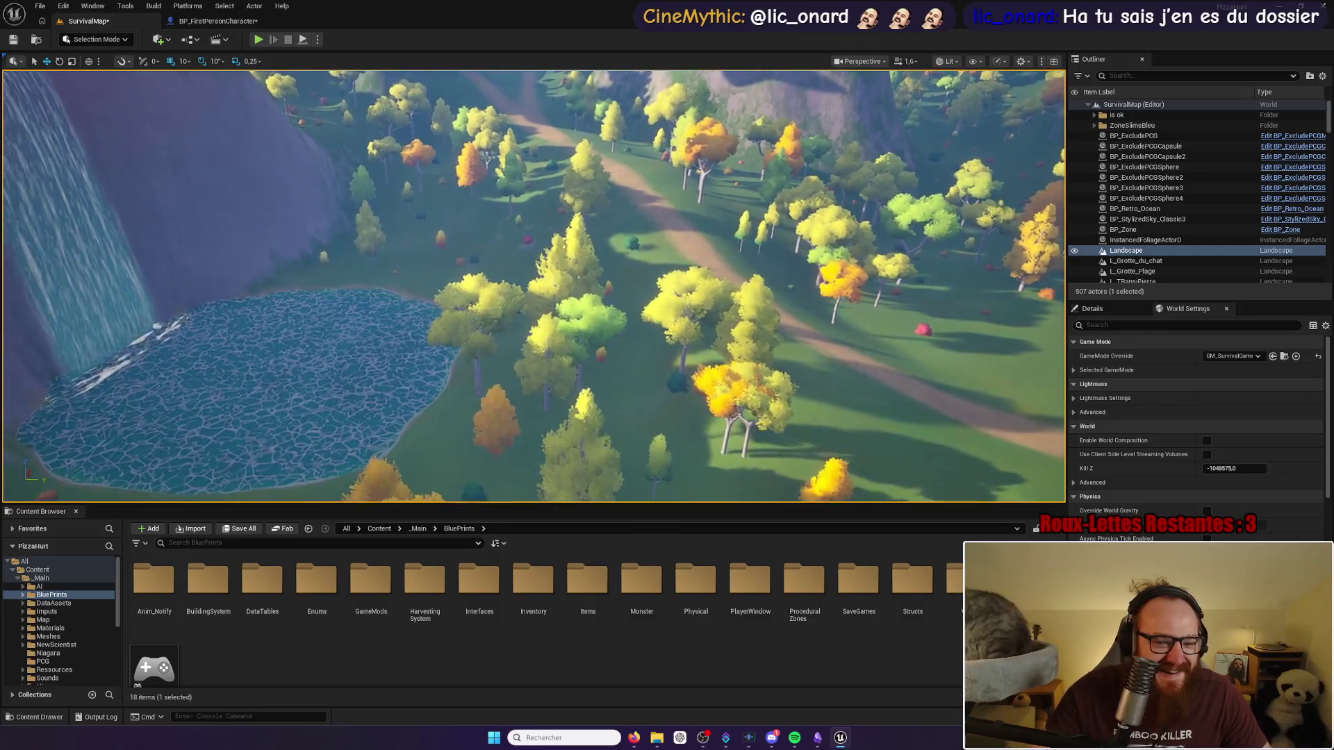
pyautogui.press('d')
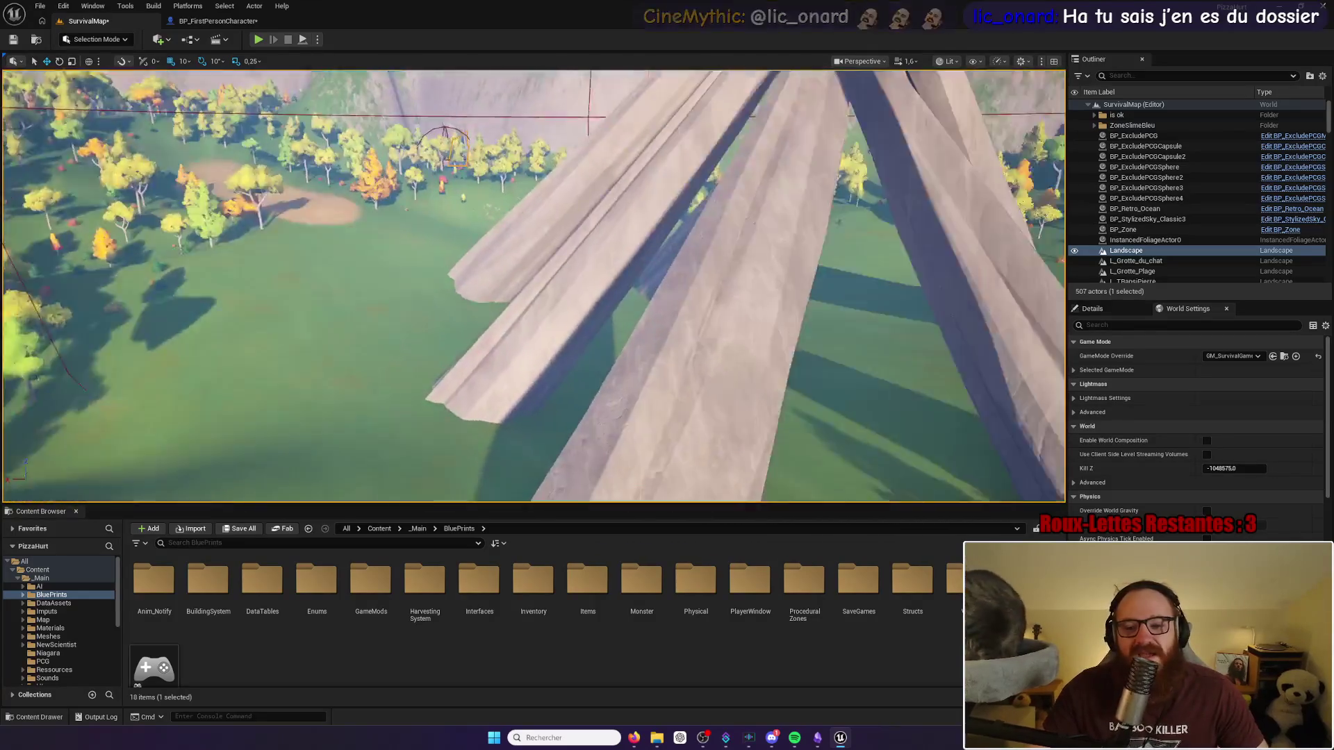
pyautogui.press('a')
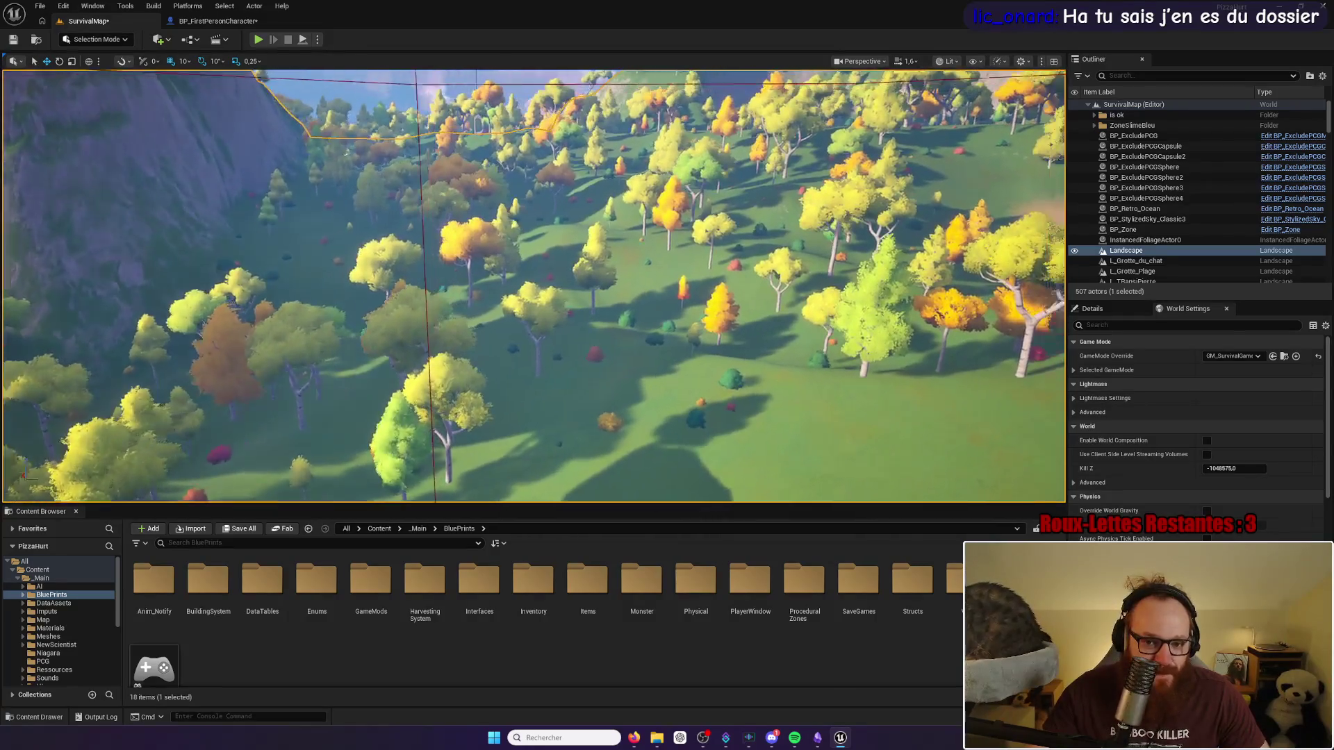
pyautogui.press('w')
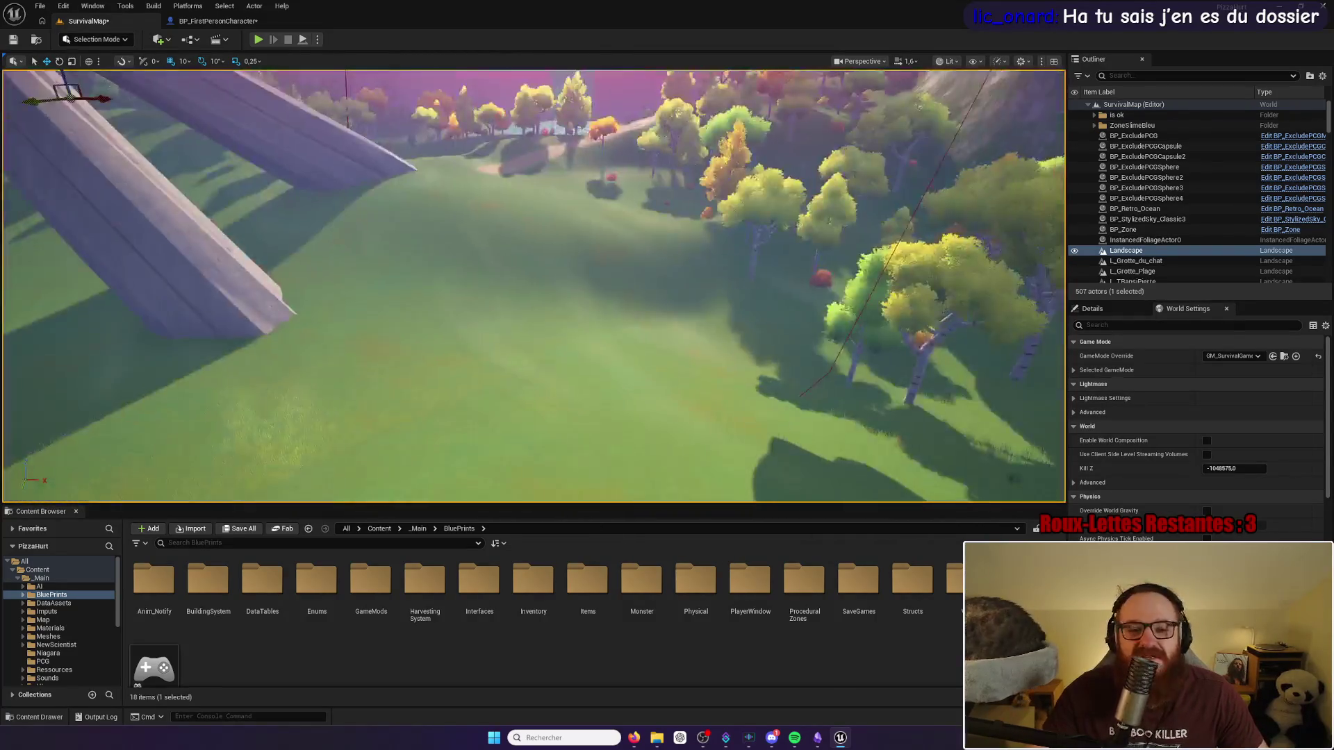
pyautogui.press('a')
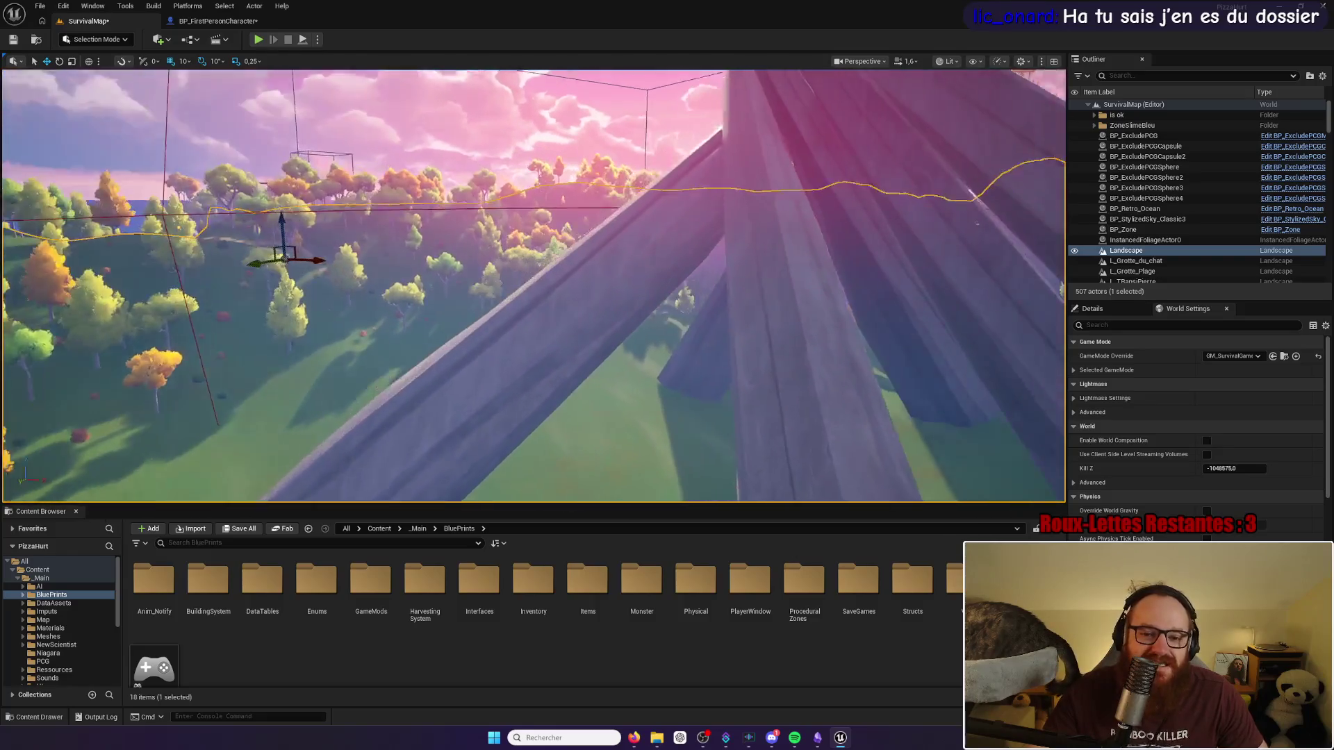
# Step: Fly toward the floating islands and waterfall pool, then over the cliff valley toward the ocean
pyautogui.press('d')
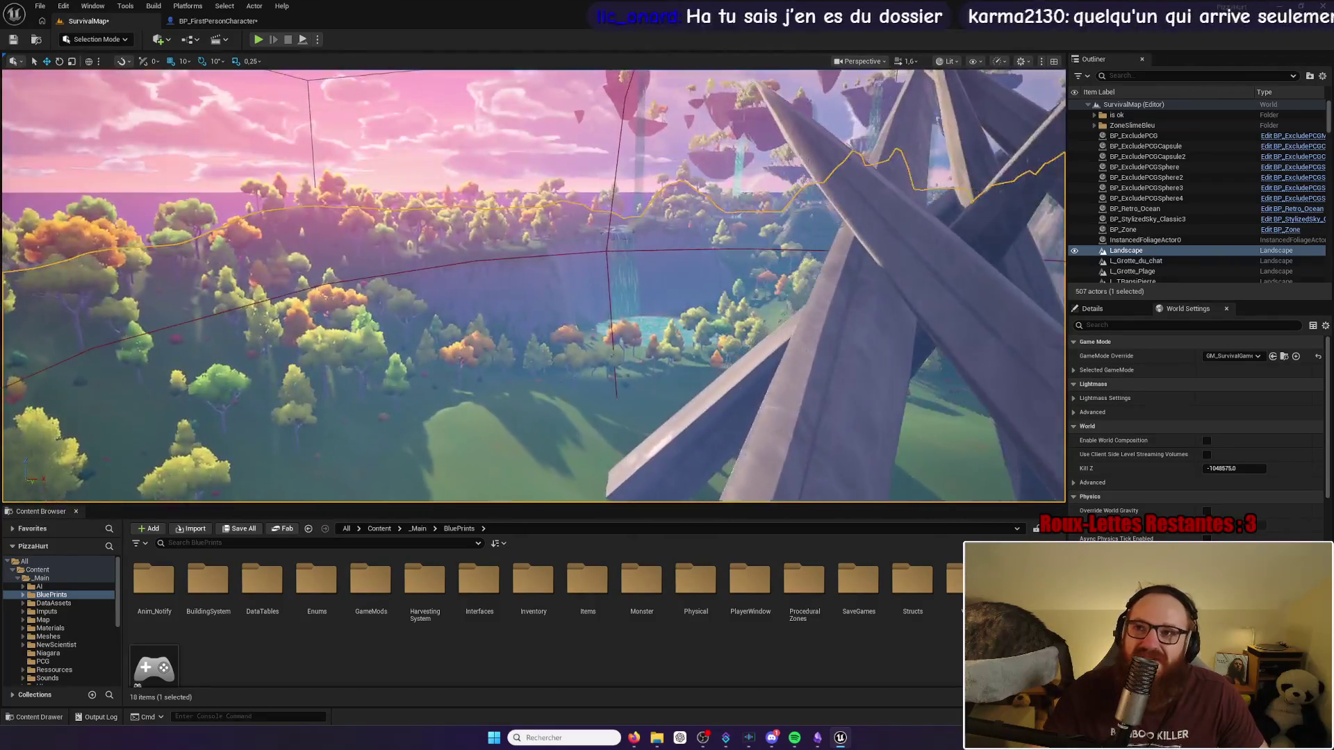
pyautogui.press('w')
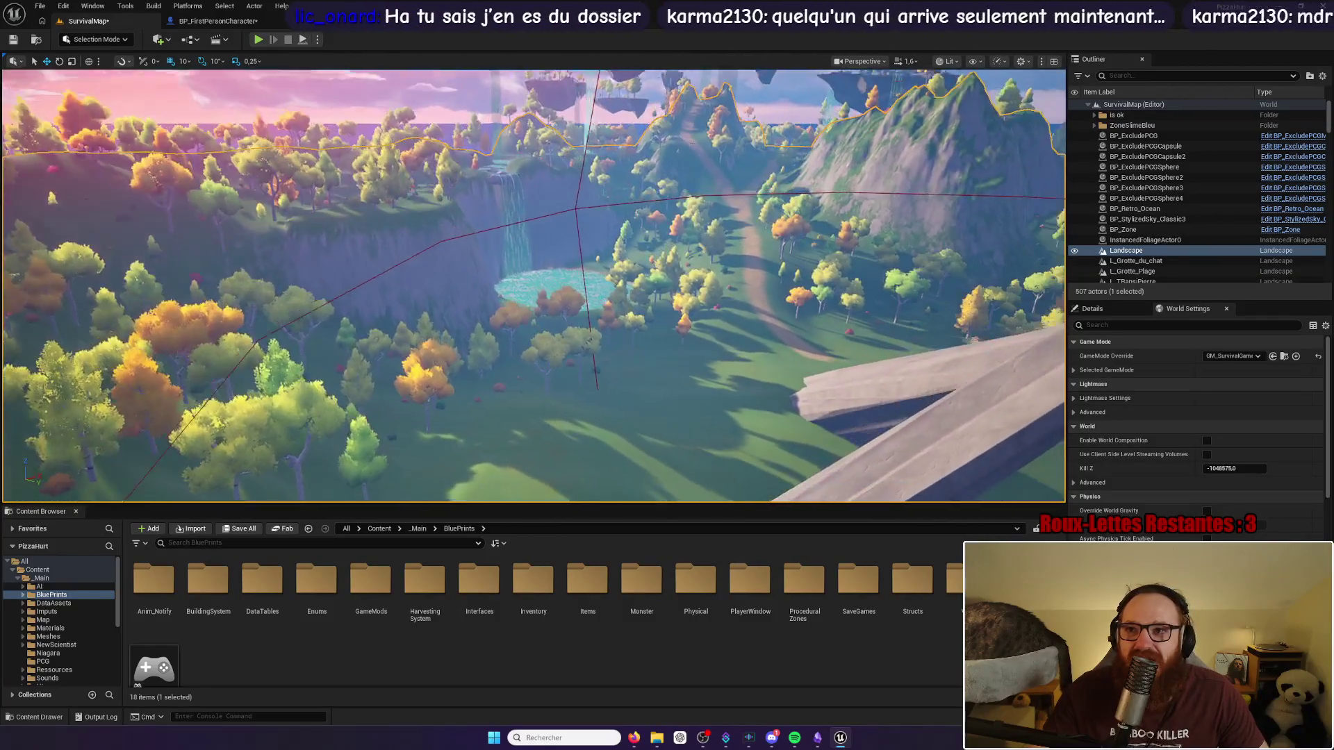
pyautogui.press('w')
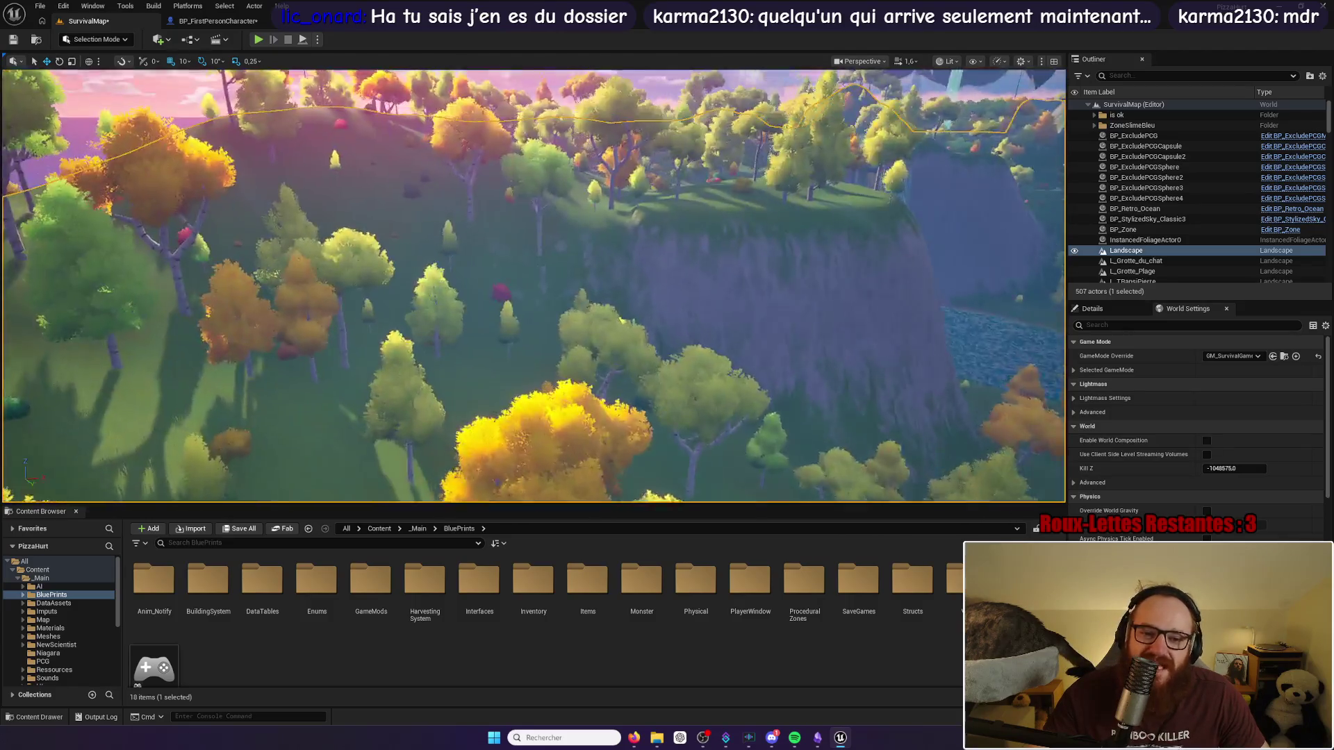
pyautogui.press('w')
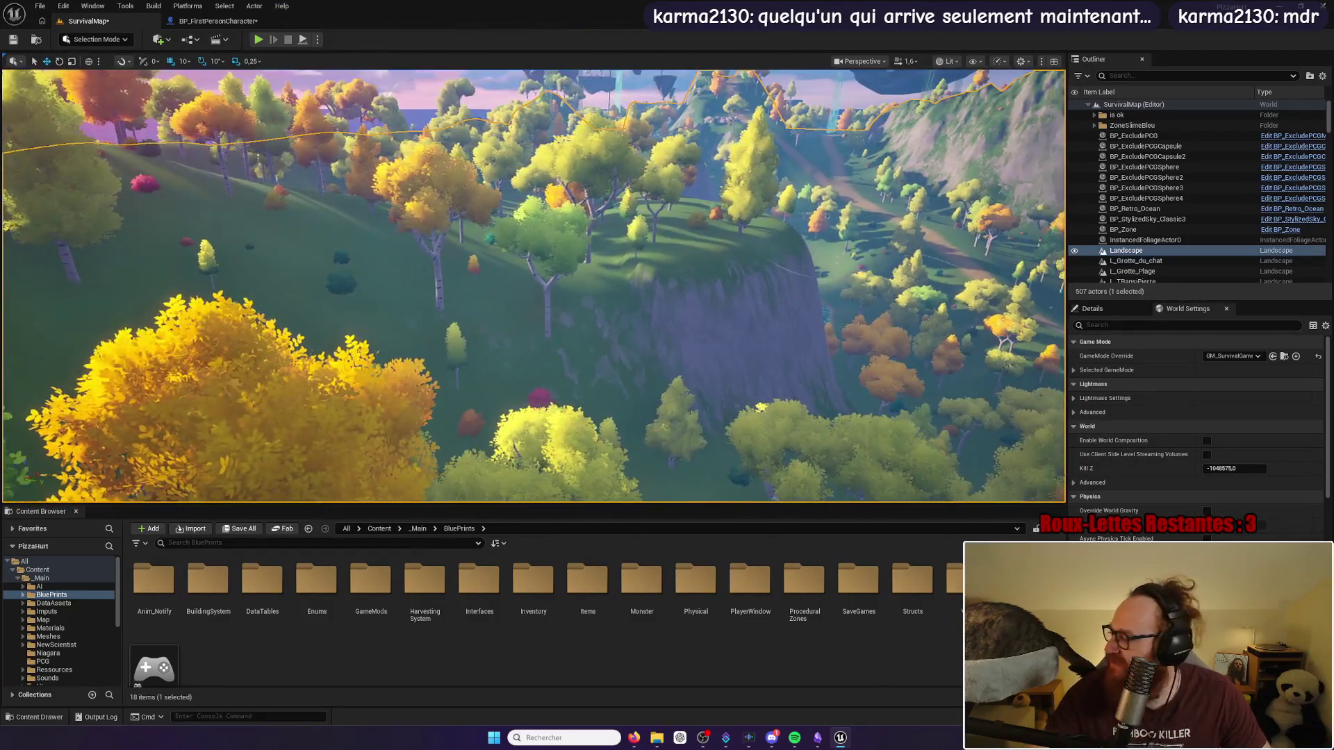
pyautogui.press('w')
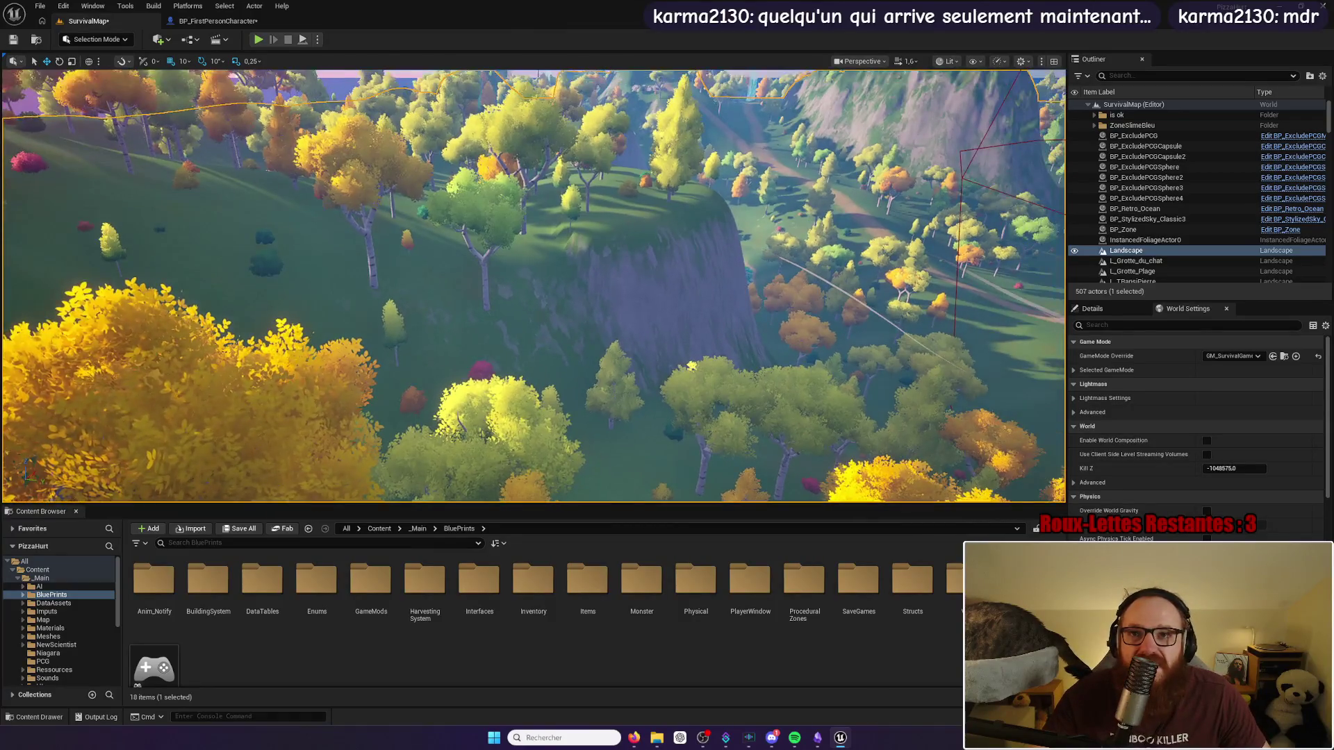
pyautogui.press('w')
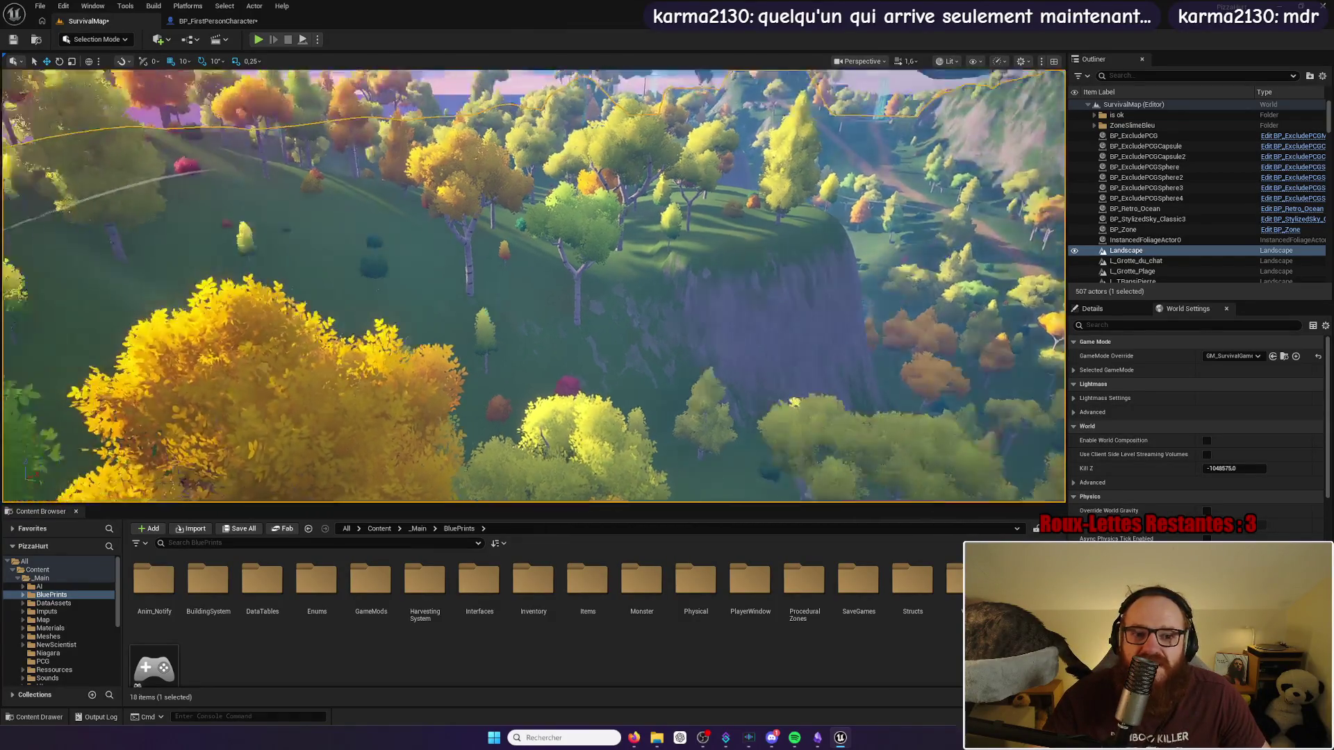
# Step: Fly through the yellow-leaved forest, rising over it and descending toward the wooden structure
pyautogui.press('w')
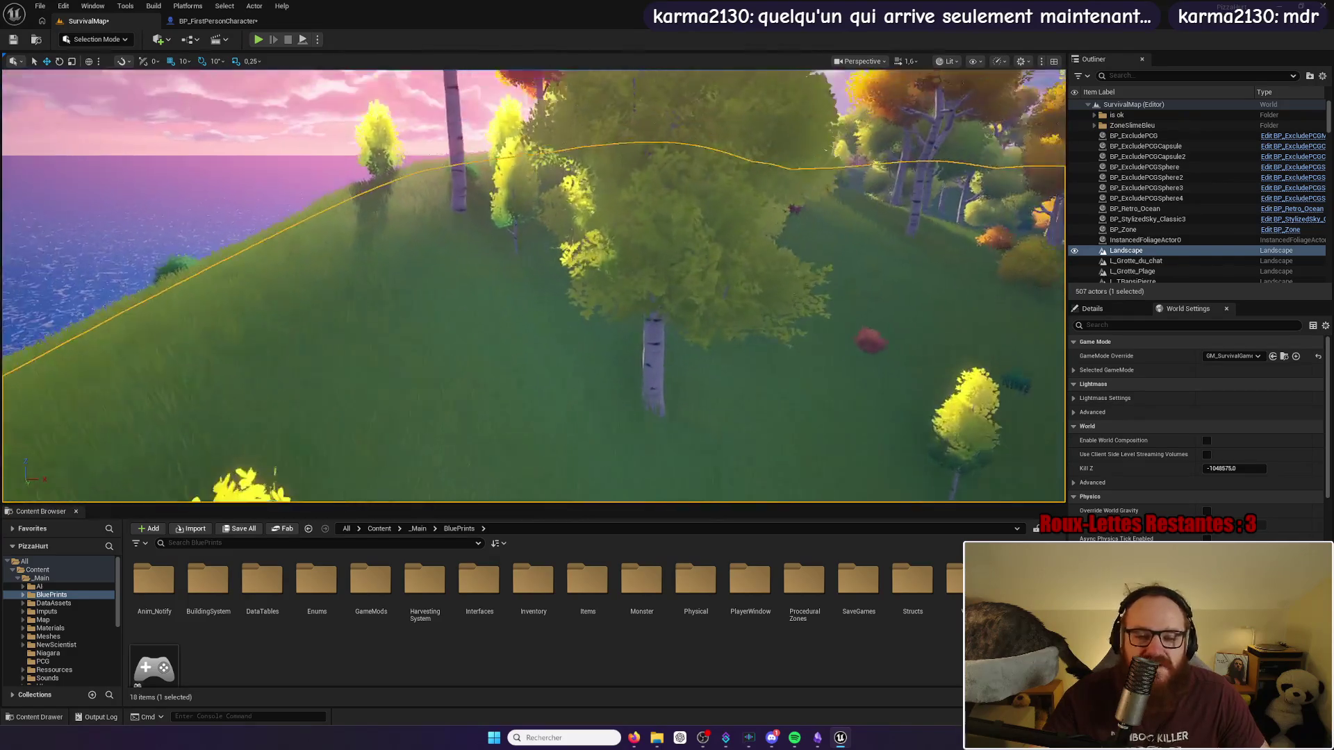
pyautogui.press('w')
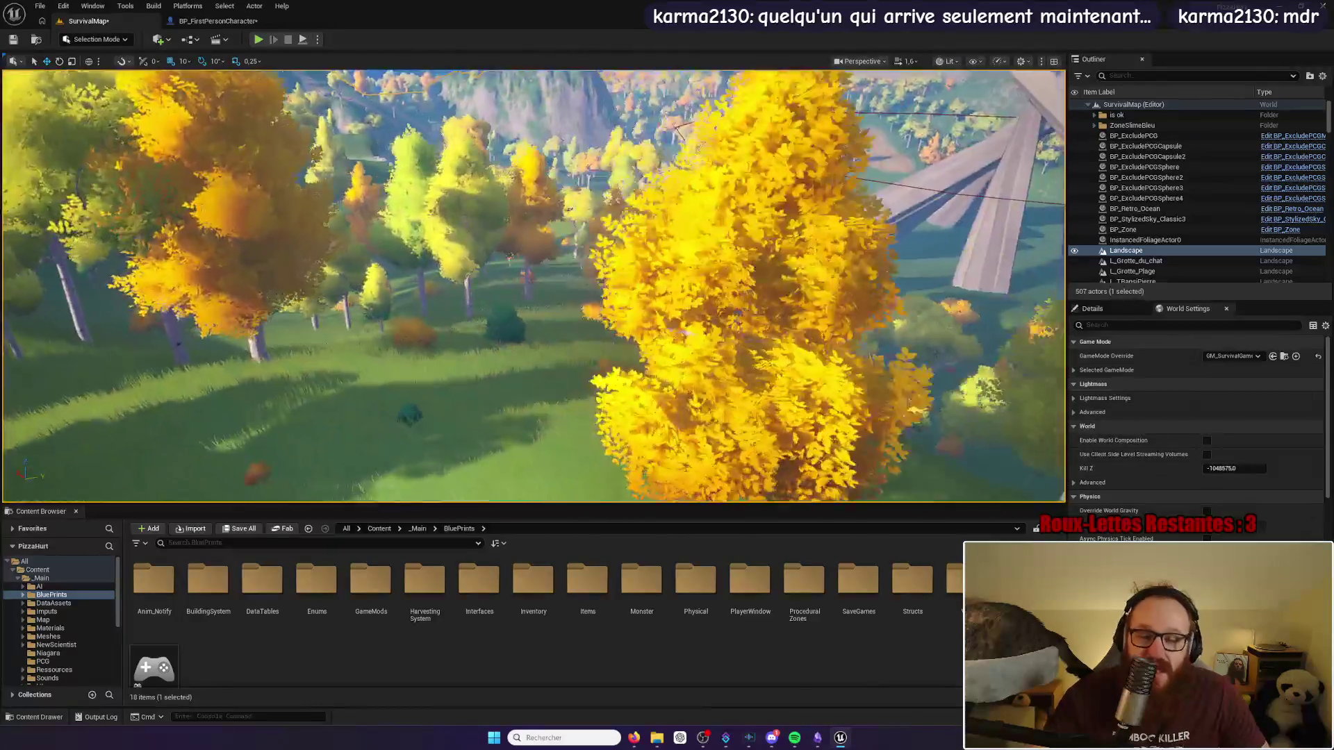
pyautogui.press('w')
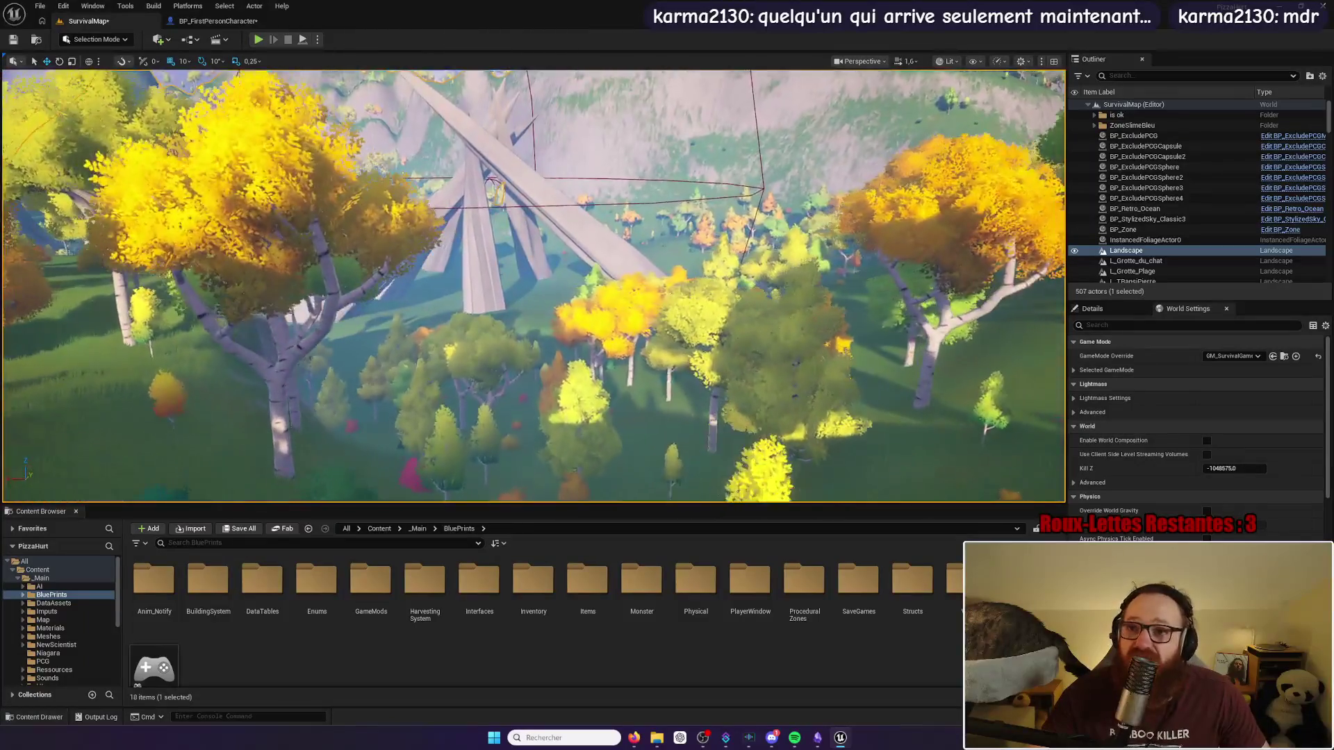
pyautogui.press('w')
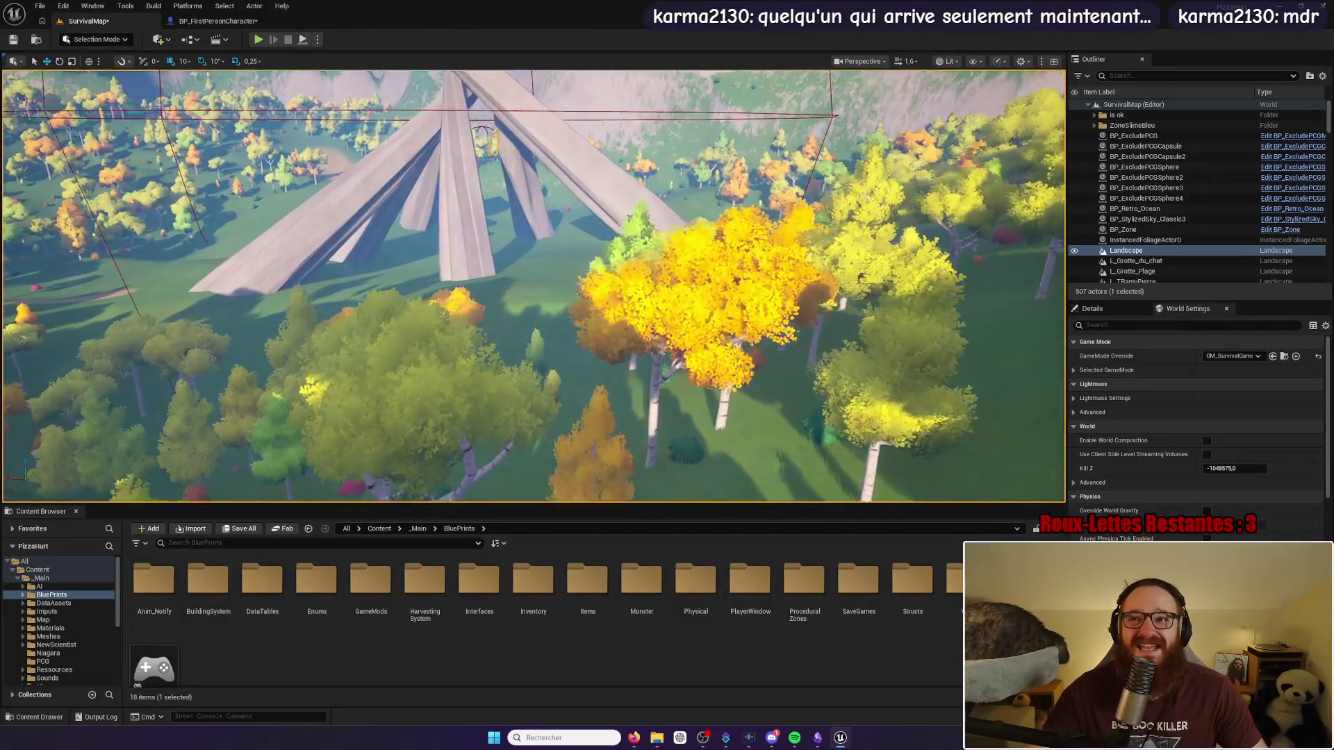
pyautogui.press('w')
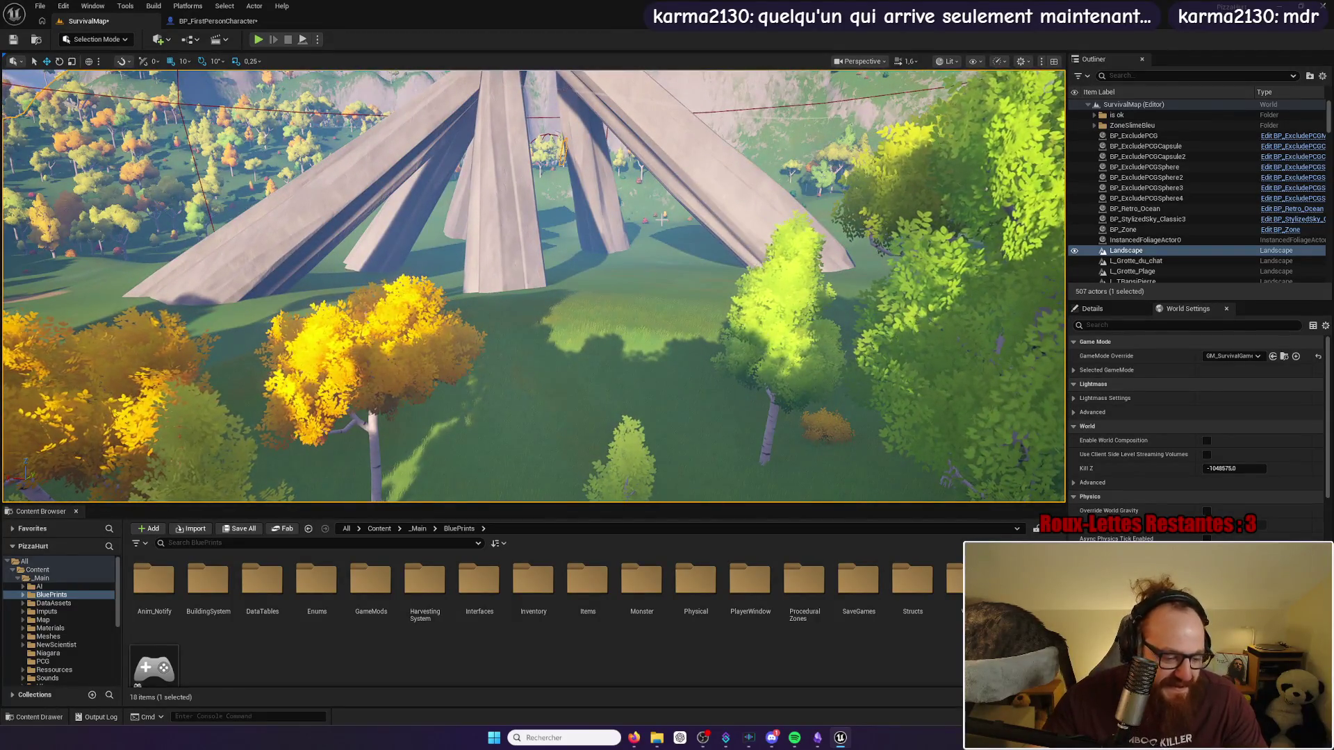
# Step: Pass low beside the wooden structure and over the pale rock slope onto the path
pyautogui.press('w')
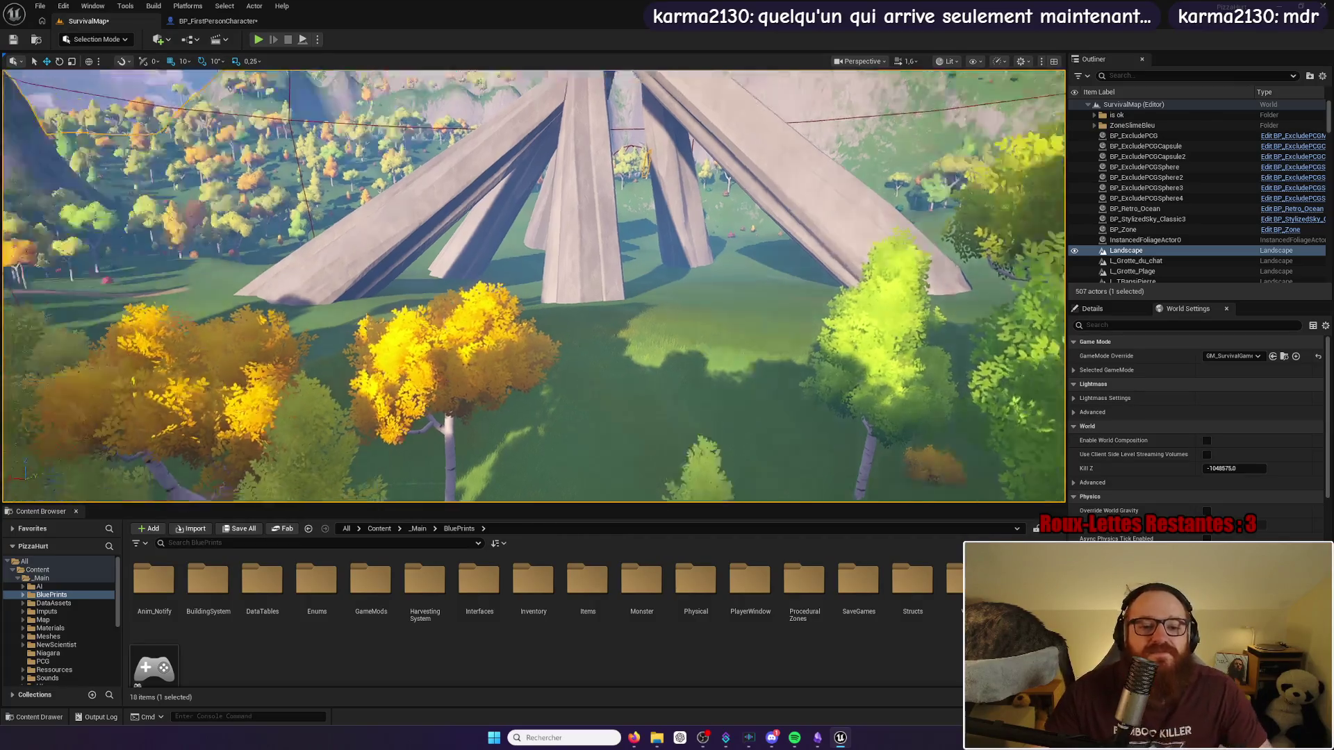
pyautogui.press('w')
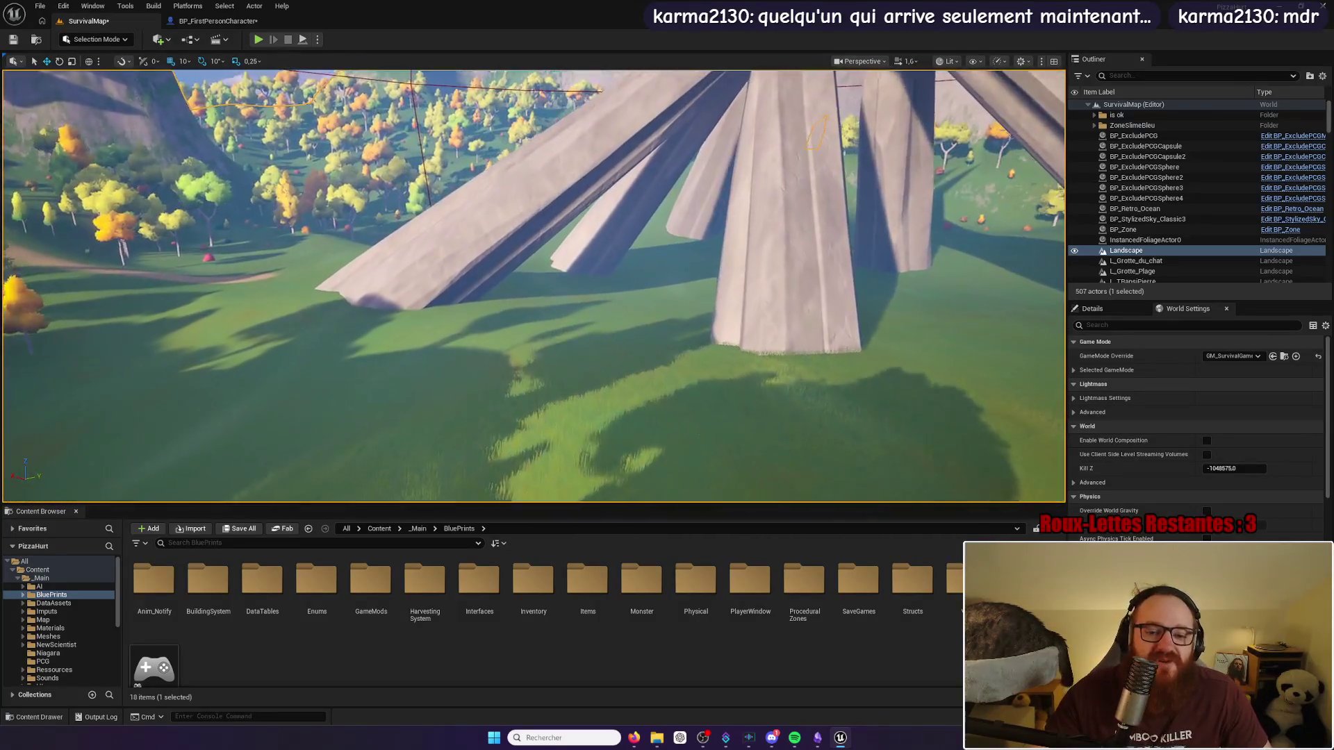
pyautogui.press('w')
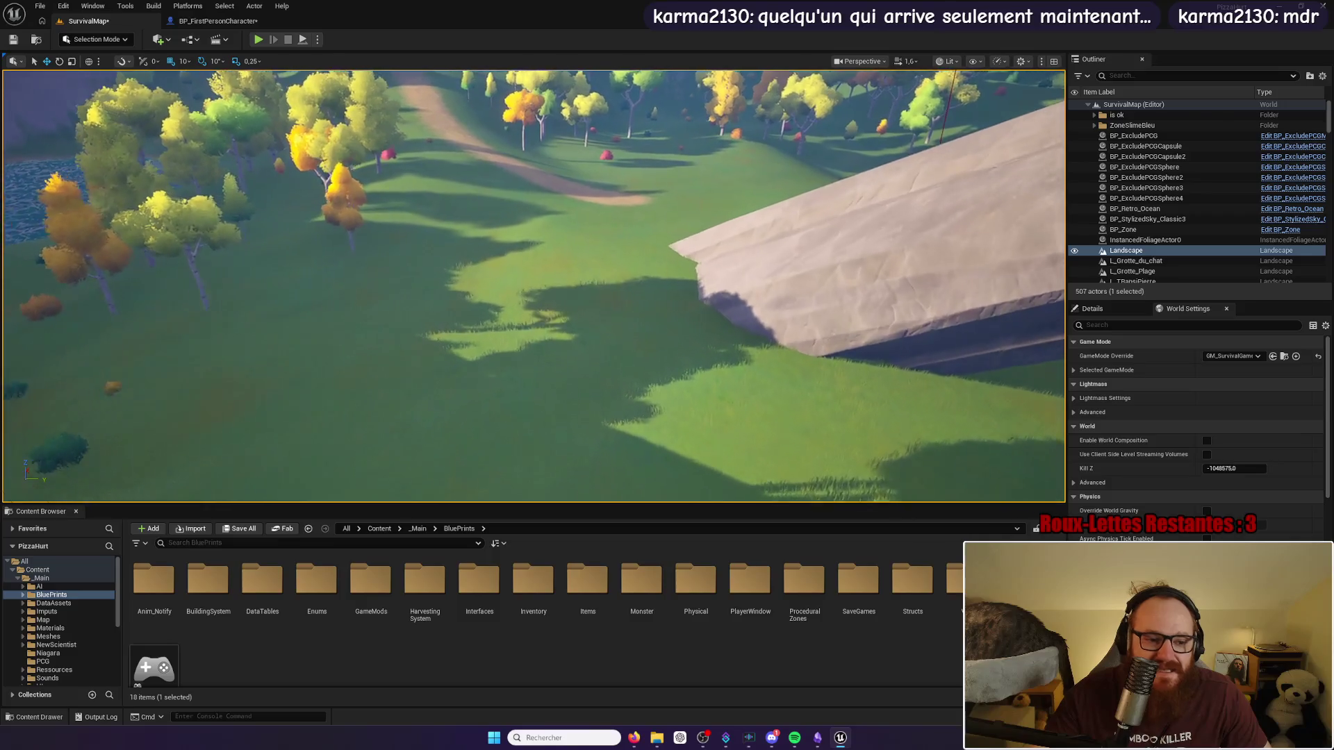
pyautogui.press('w')
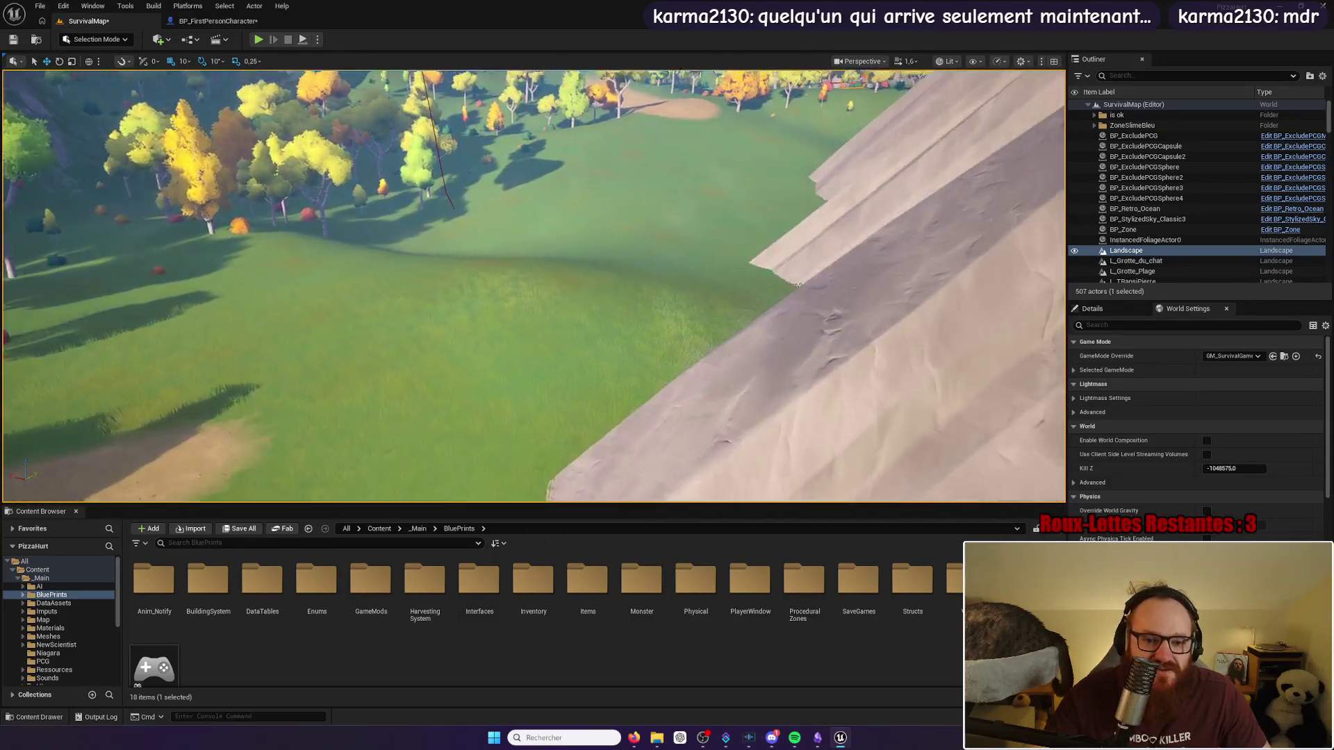
# Step: Follow the path through the valley toward the floating islands and twin peaks
pyautogui.press('w')
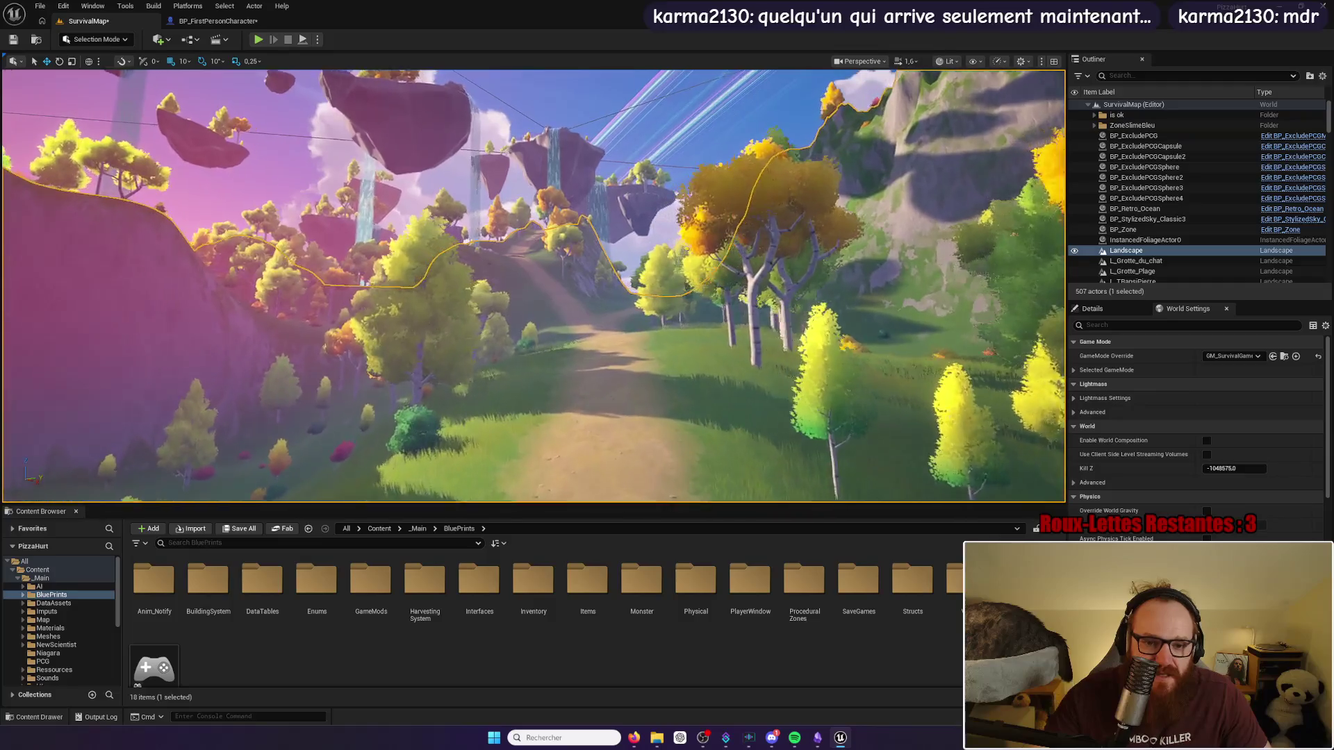
pyautogui.press('w')
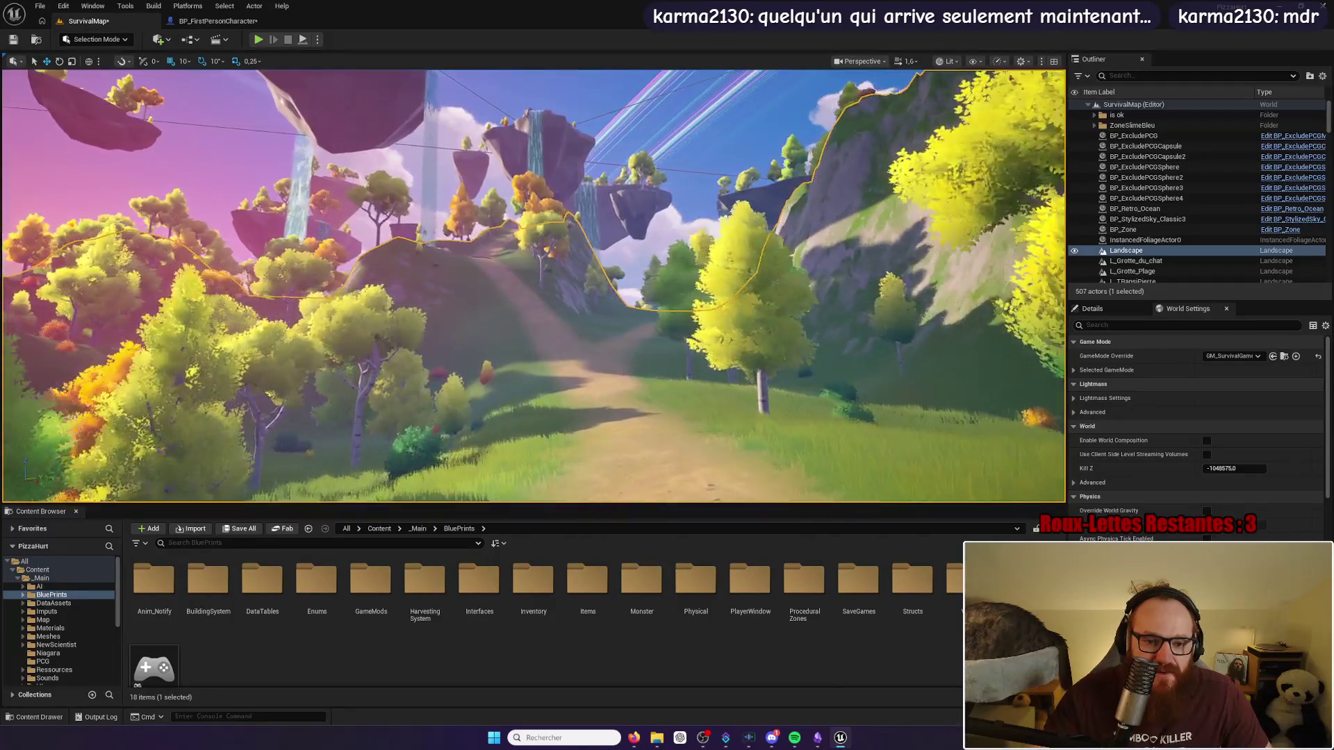
pyautogui.press('w')
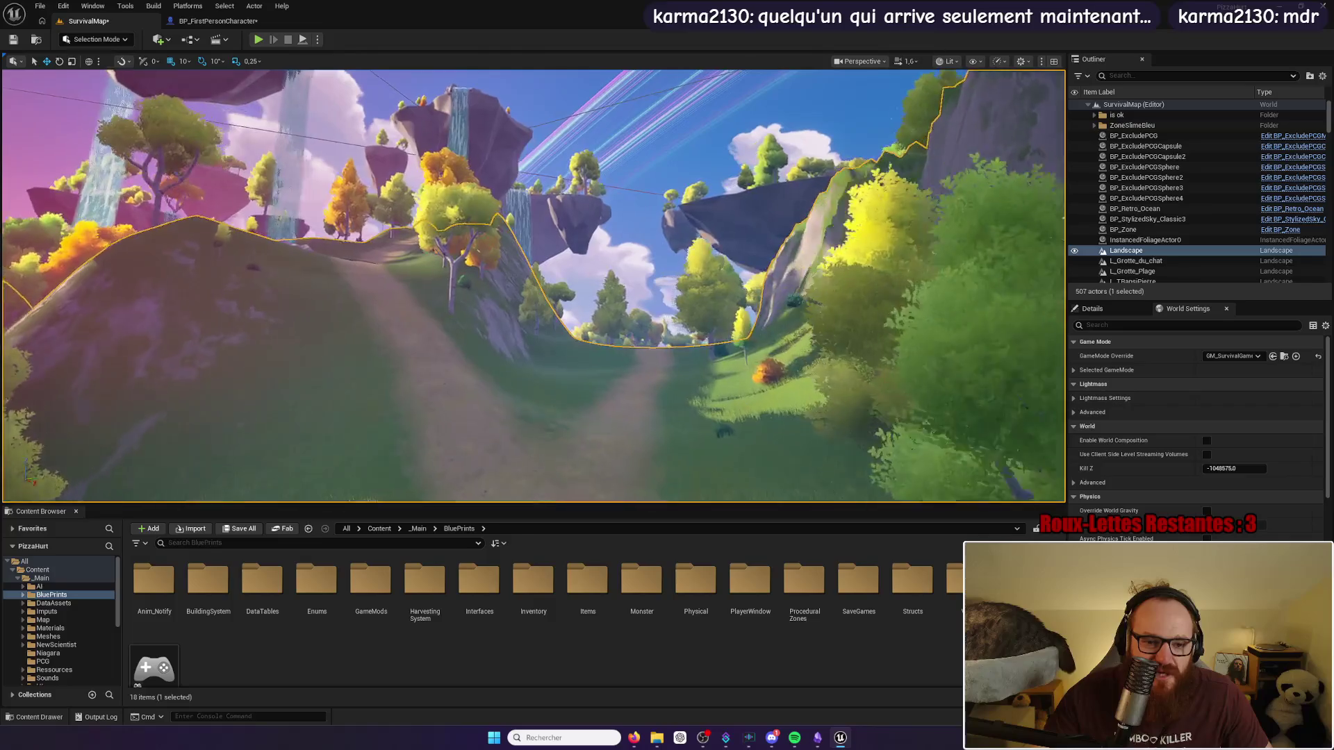
pyautogui.press('w')
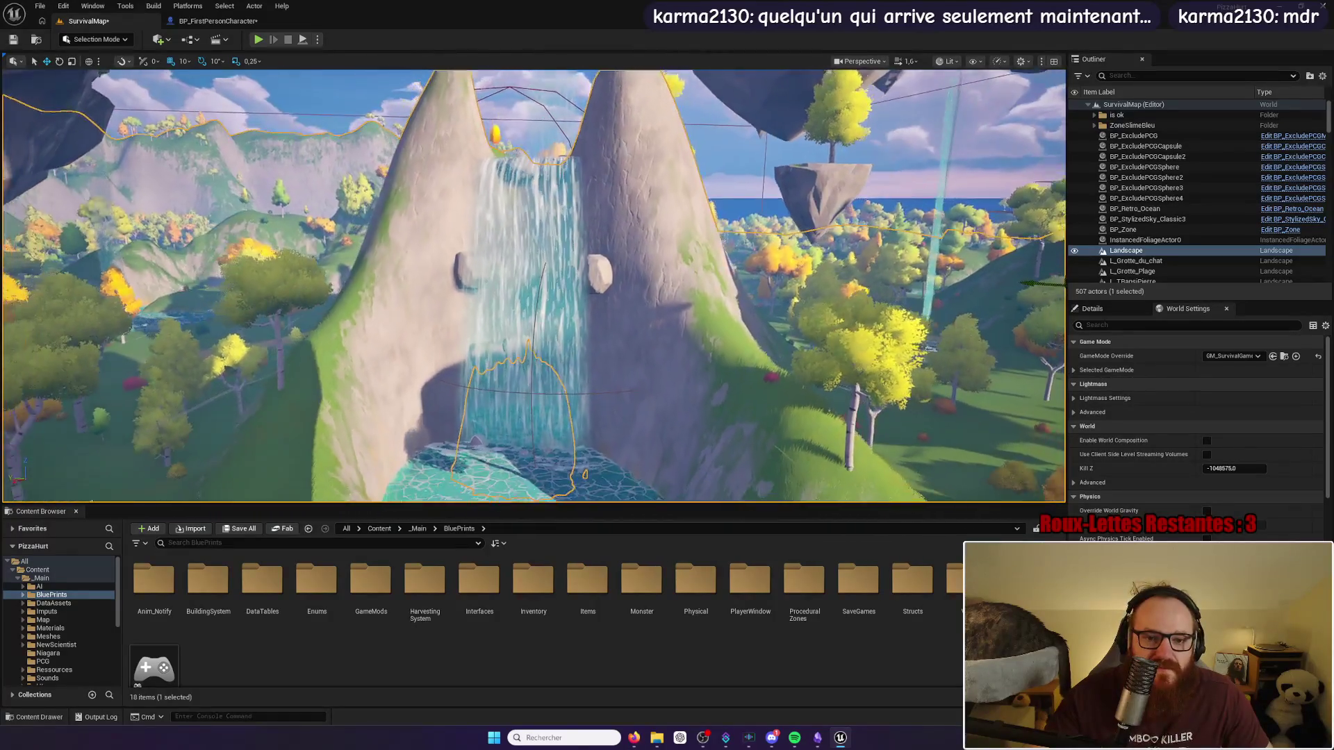
# Step: Frame the twin mountains, then close in on the waterfall from slightly left
pyautogui.press('s')
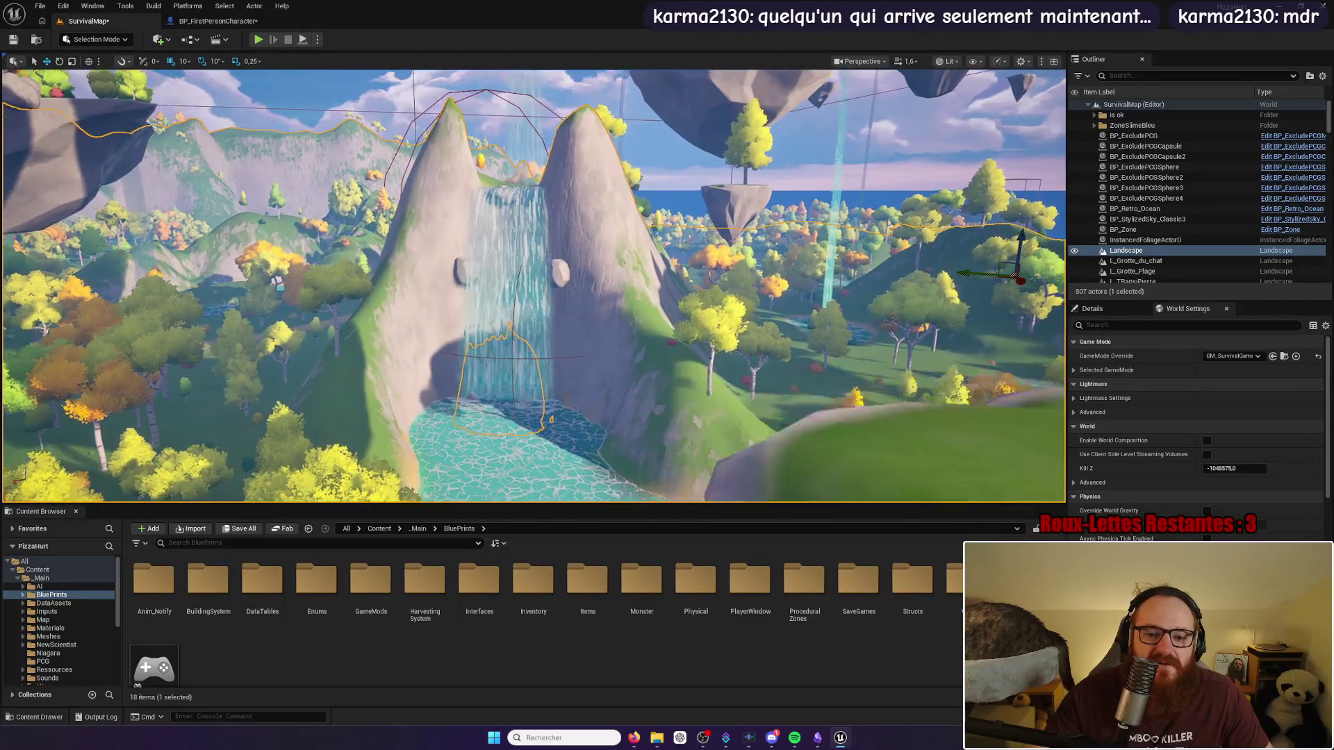
pyautogui.press('w')
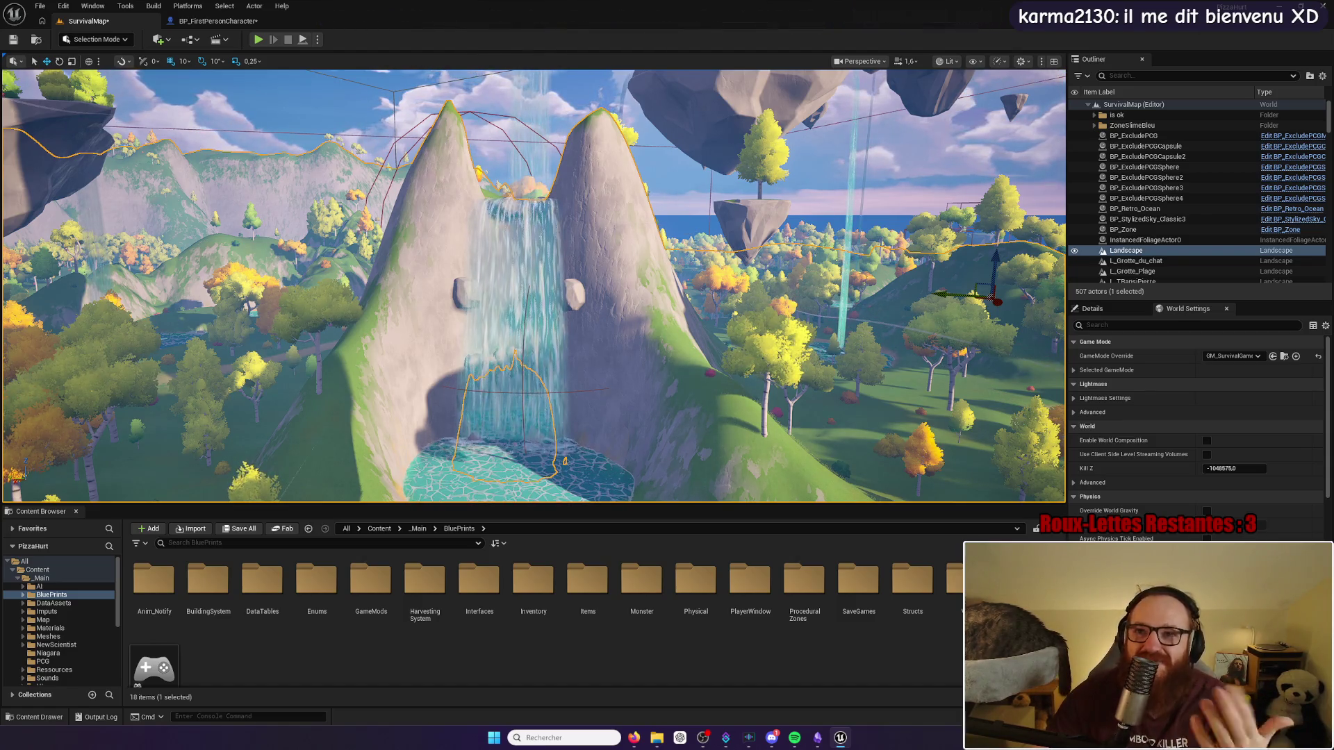
pyautogui.press('w')
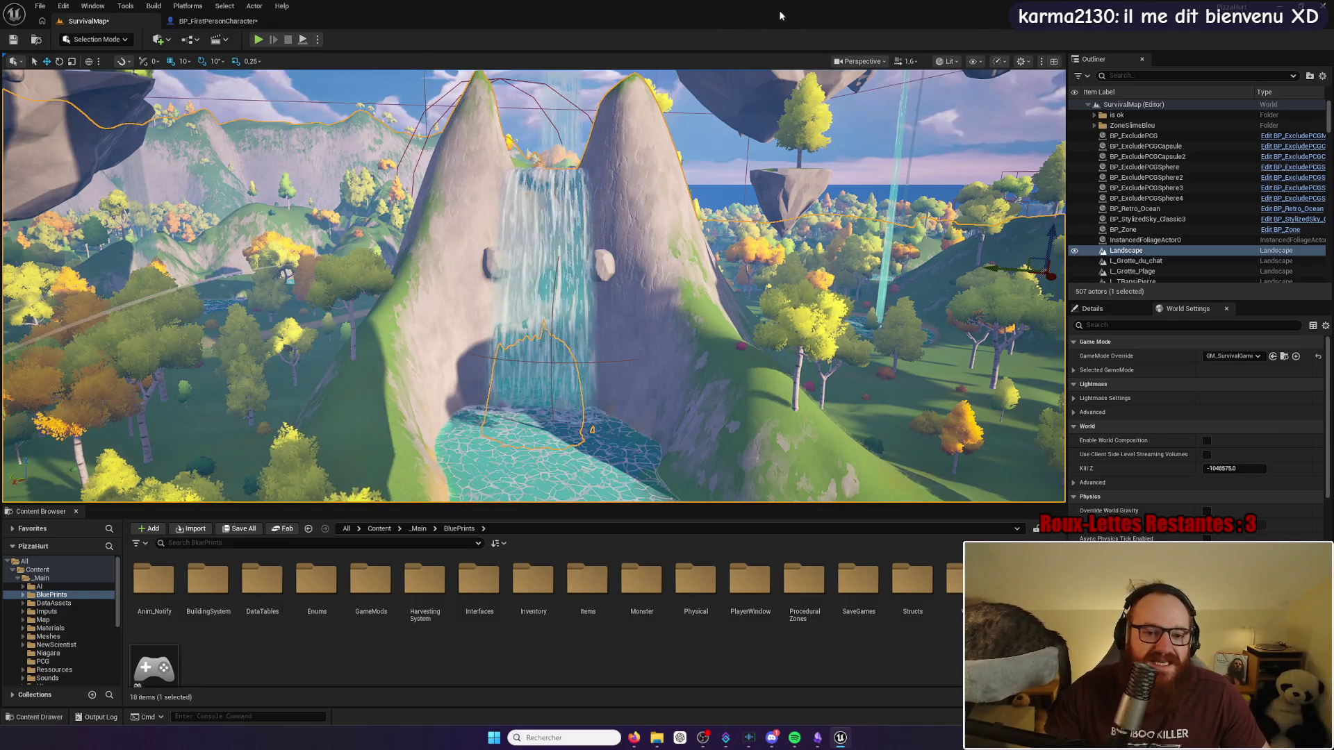
pyautogui.press('w')
pyautogui.press('w')
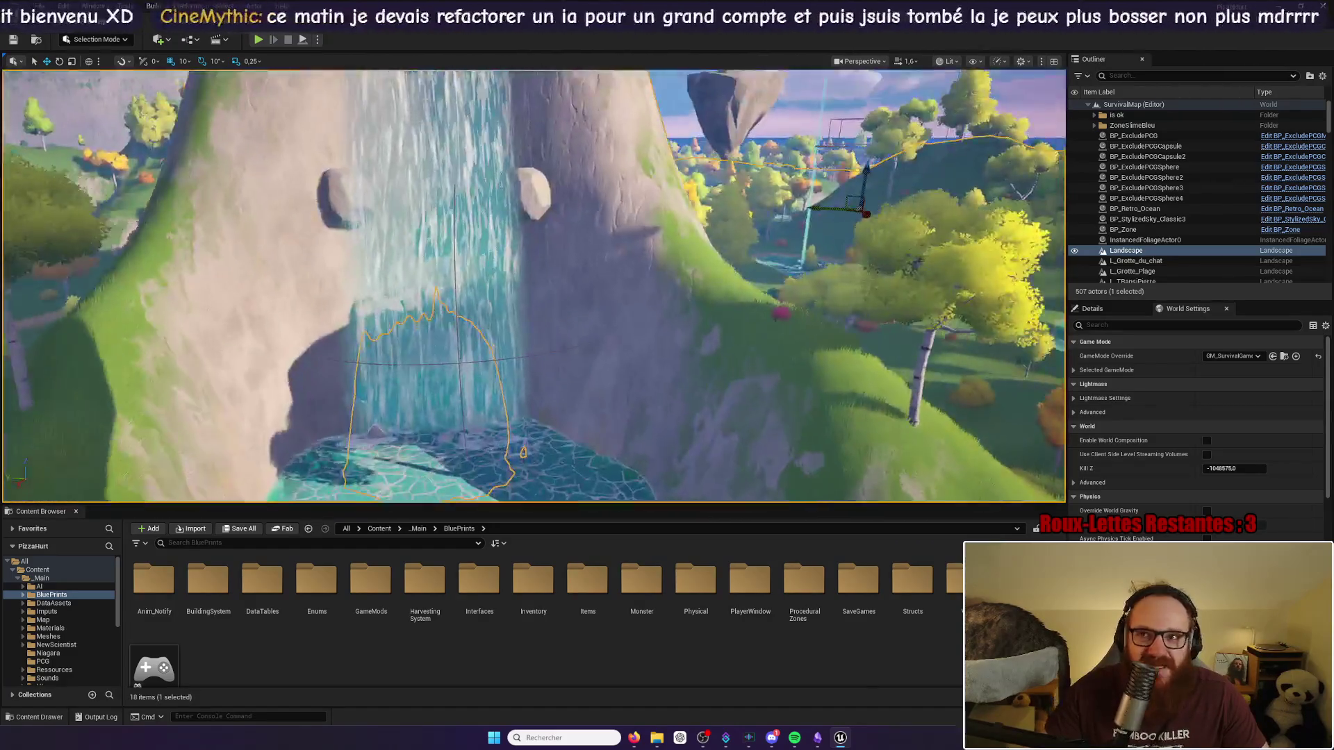
# Step: Skim past the rock onto the pool, rise to an aerial view, then glide down over the valley
pyautogui.press('w')
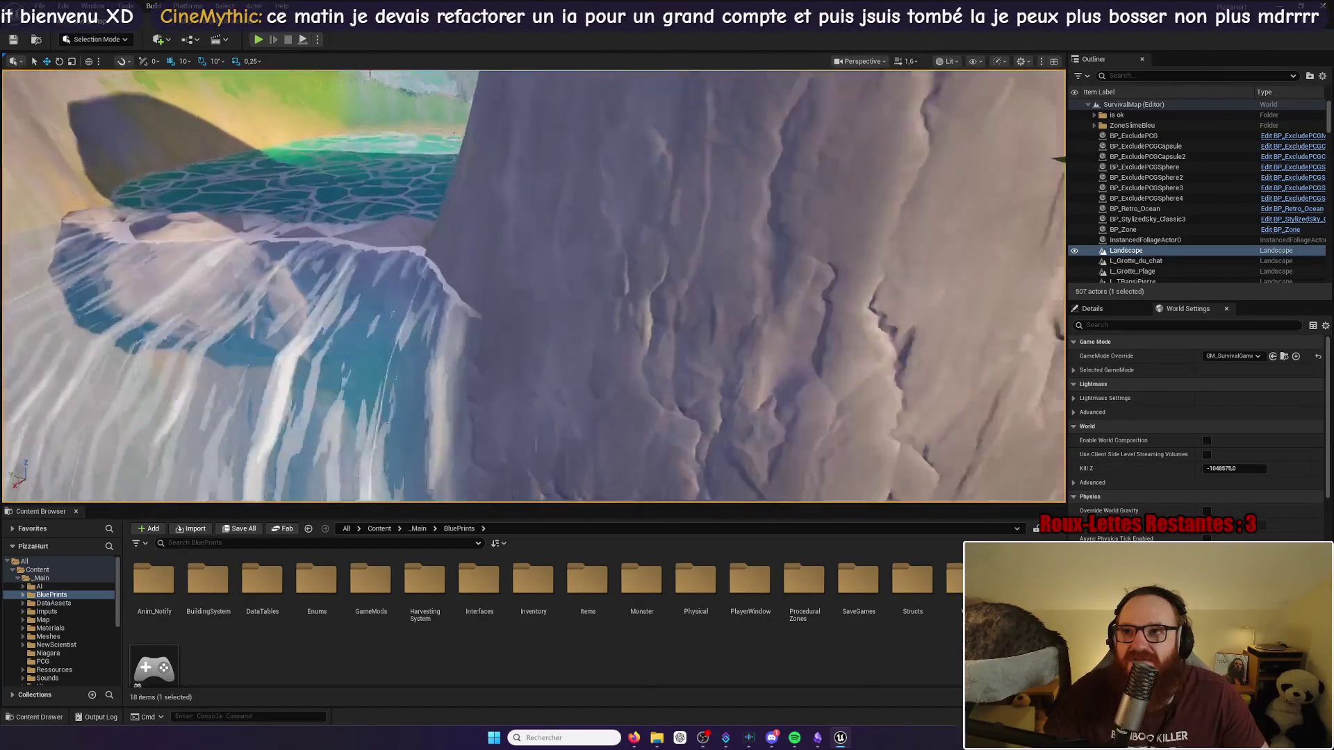
pyautogui.press('s')
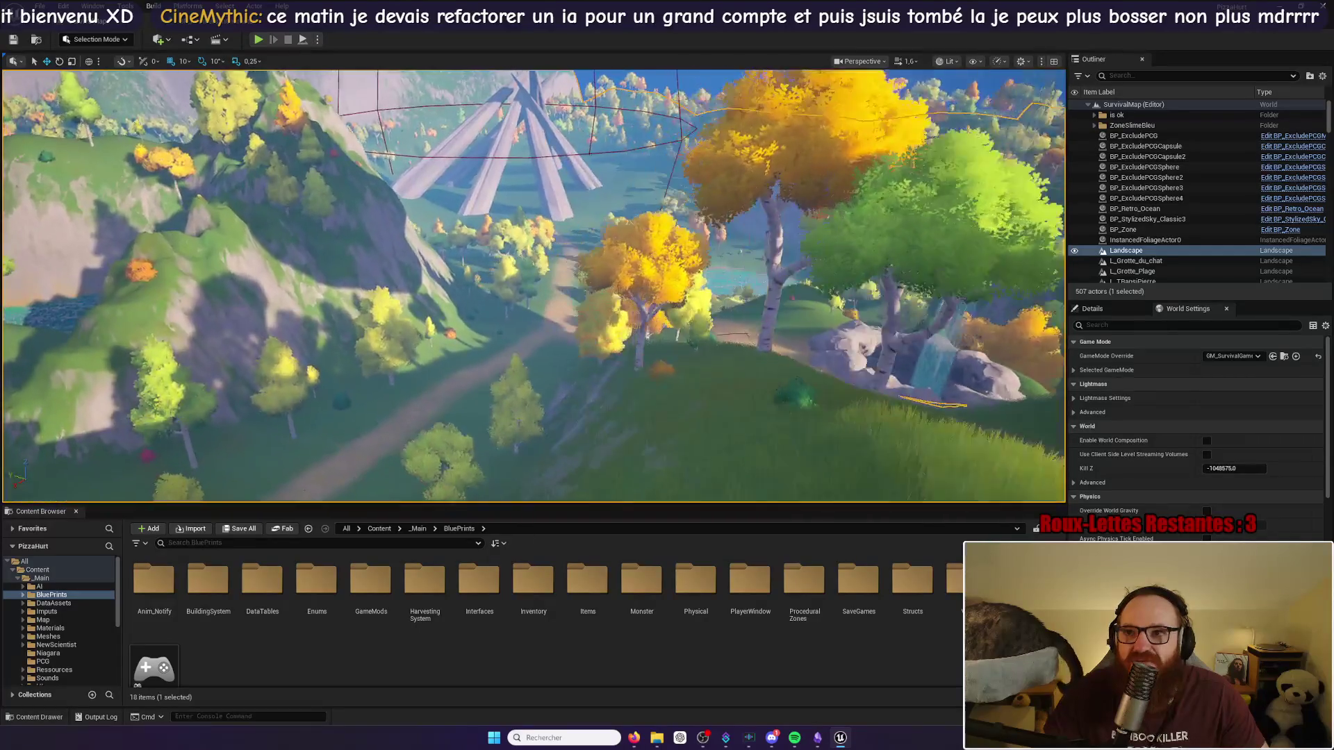
pyautogui.press('w')
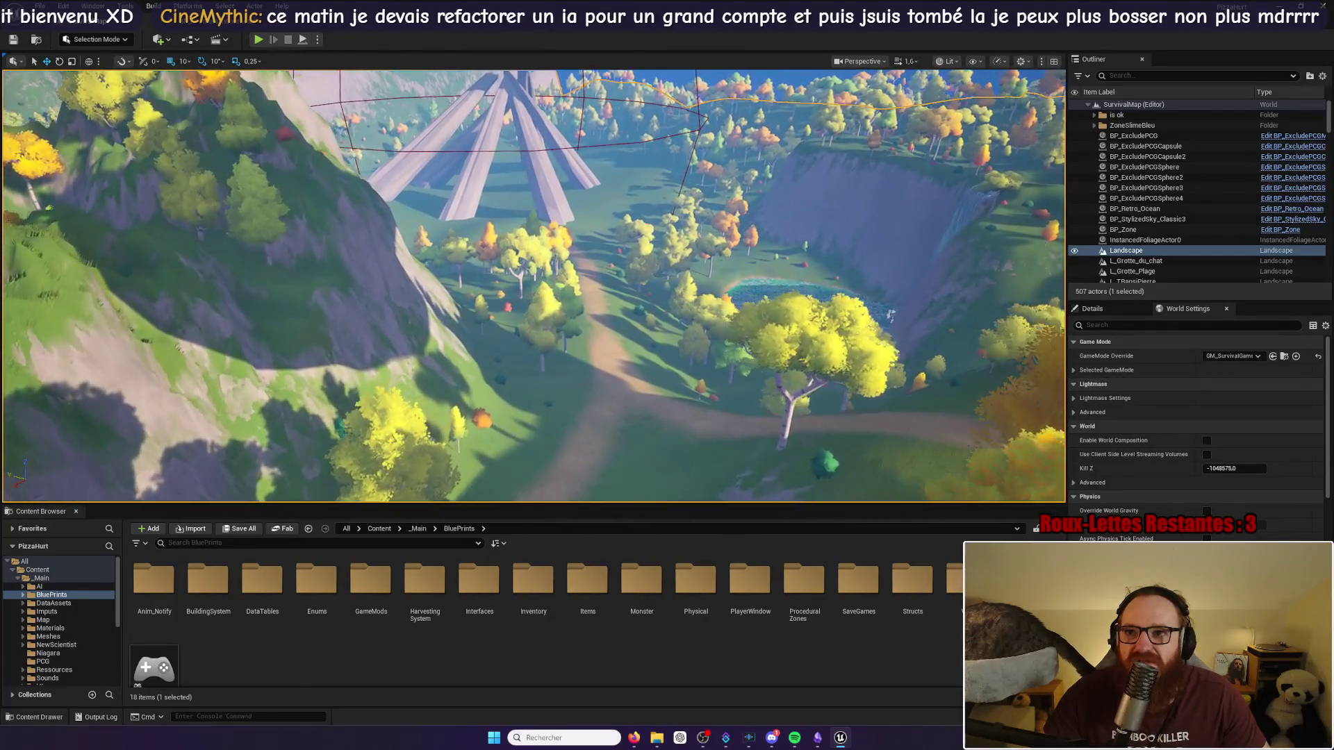
pyautogui.press('w')
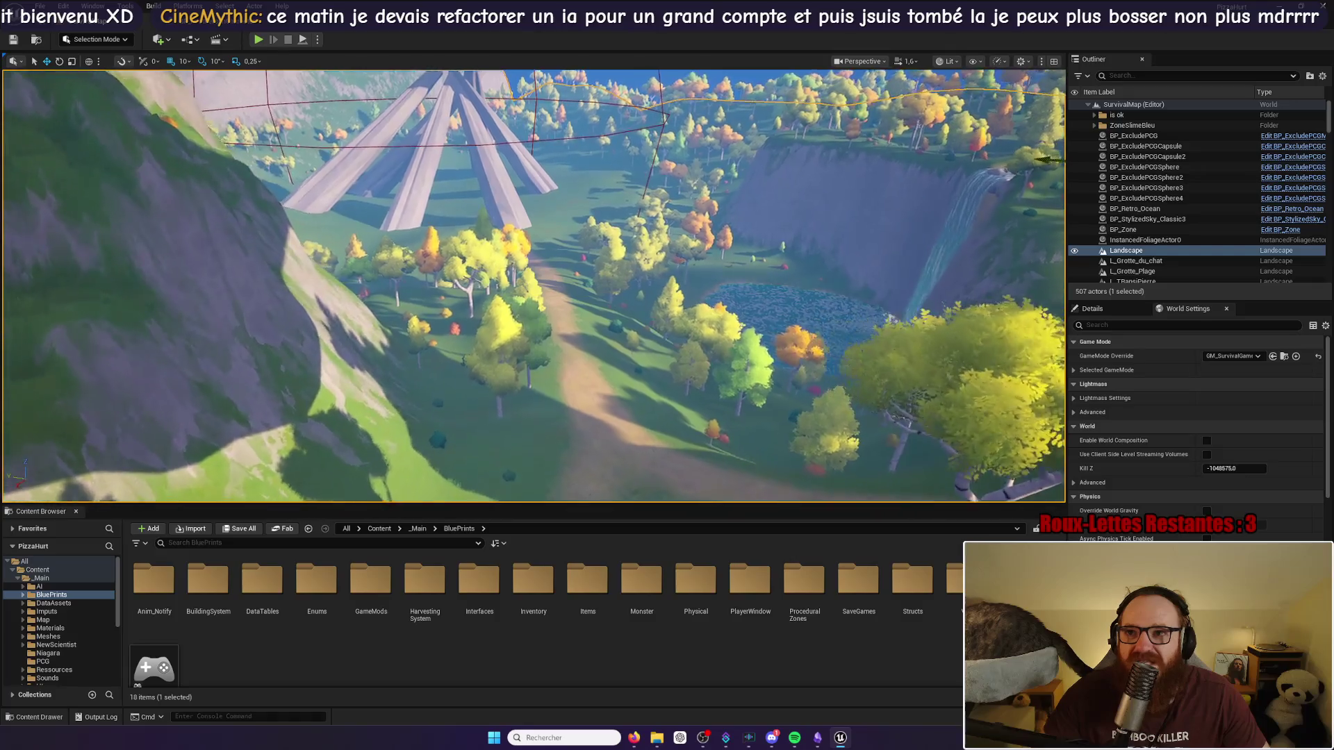
pyautogui.press('w')
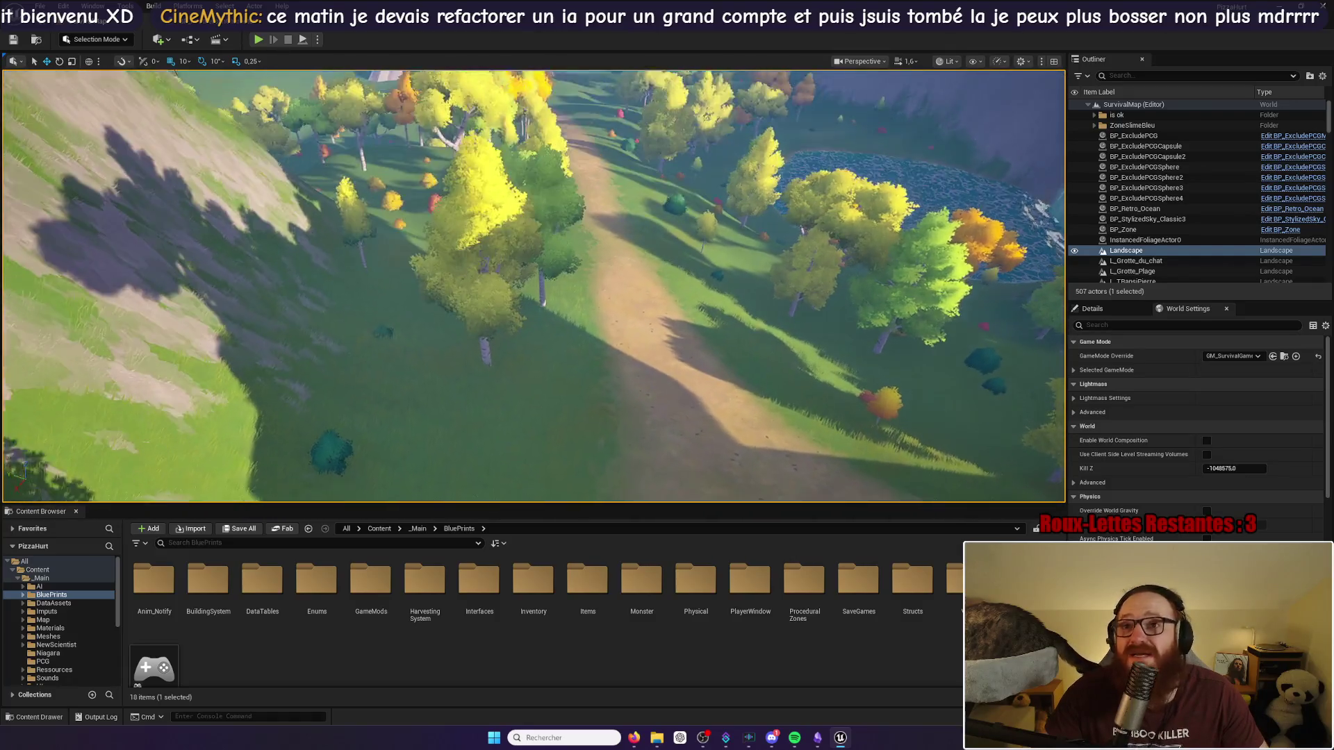
# Step: Drop to eye level on the dirt path and follow it toward the tower
pyautogui.press('w')
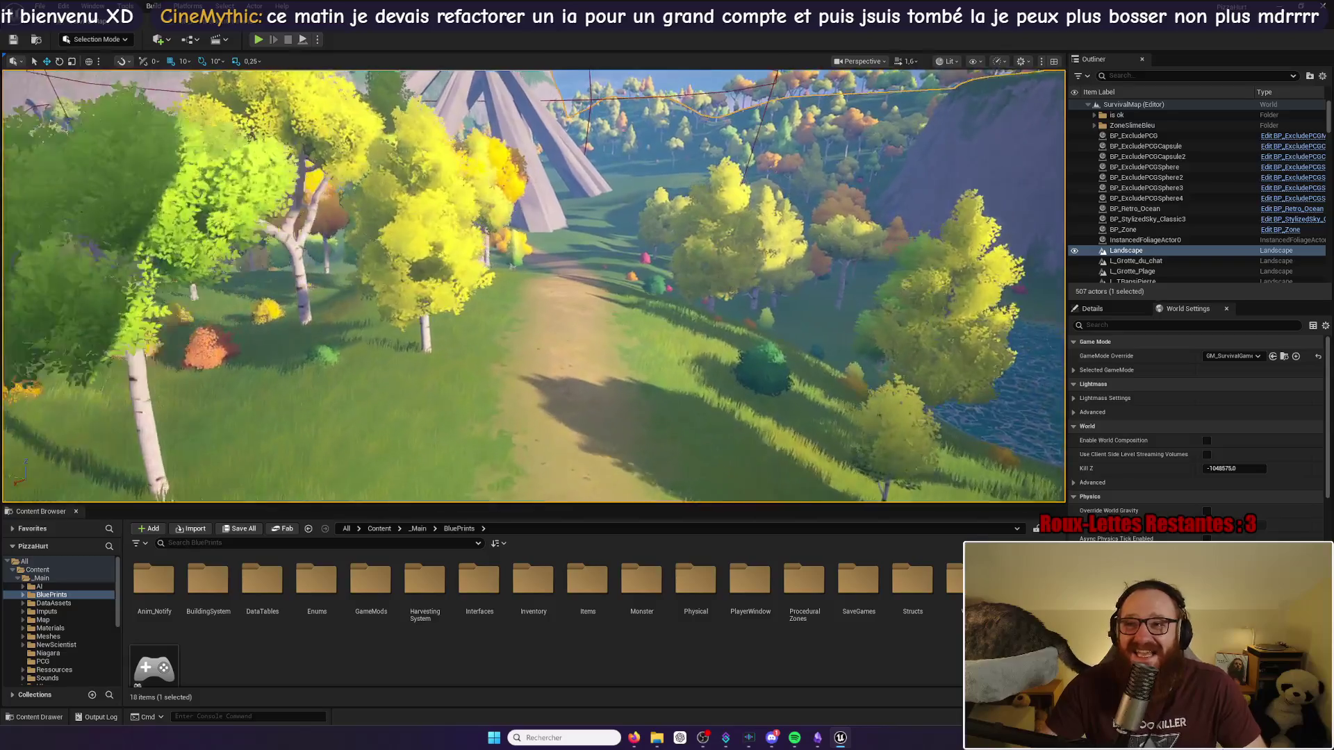
pyautogui.press('w')
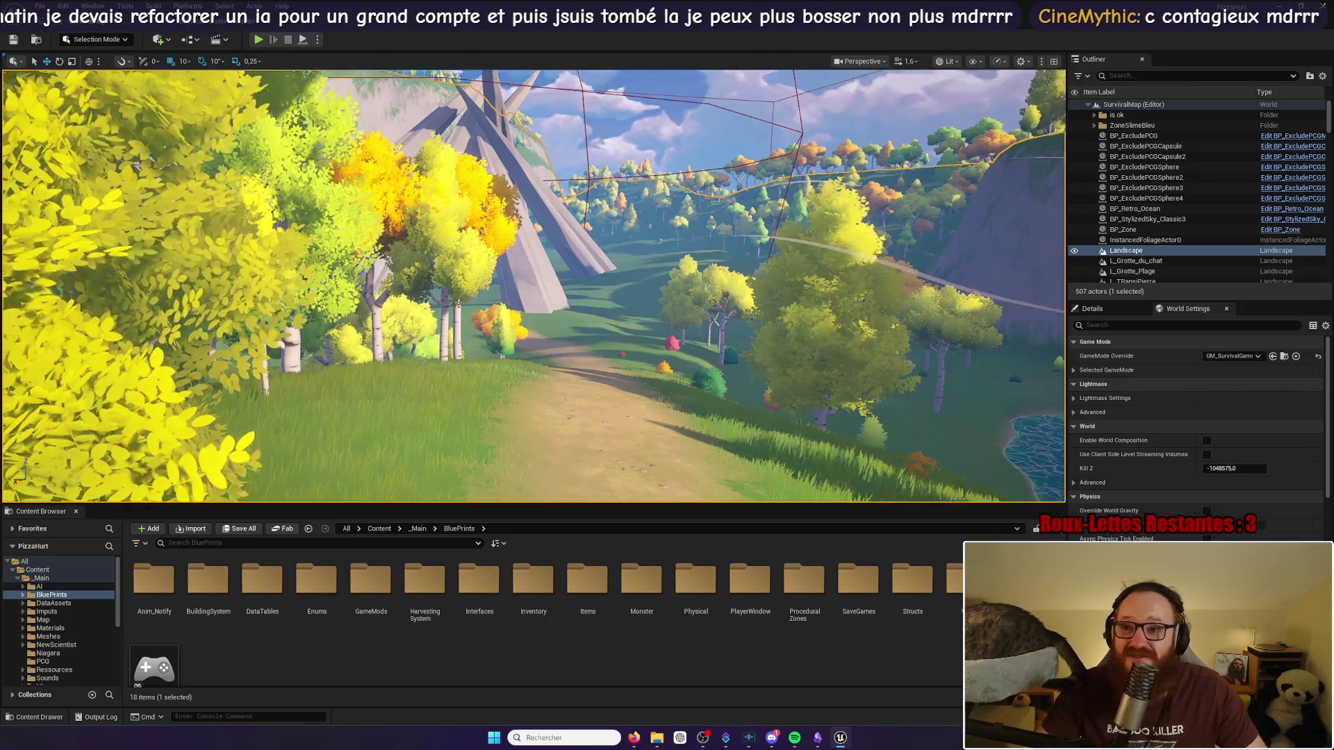
pyautogui.press('w')
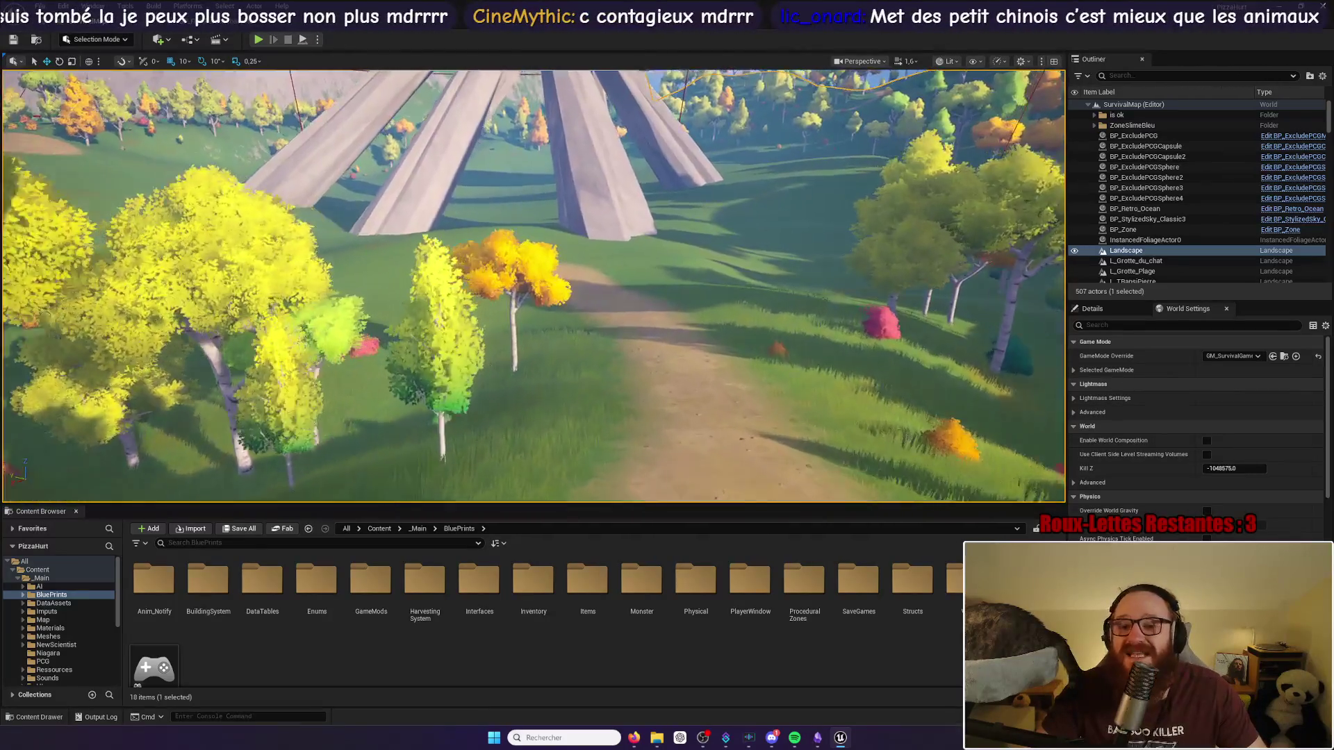
pyautogui.press('w')
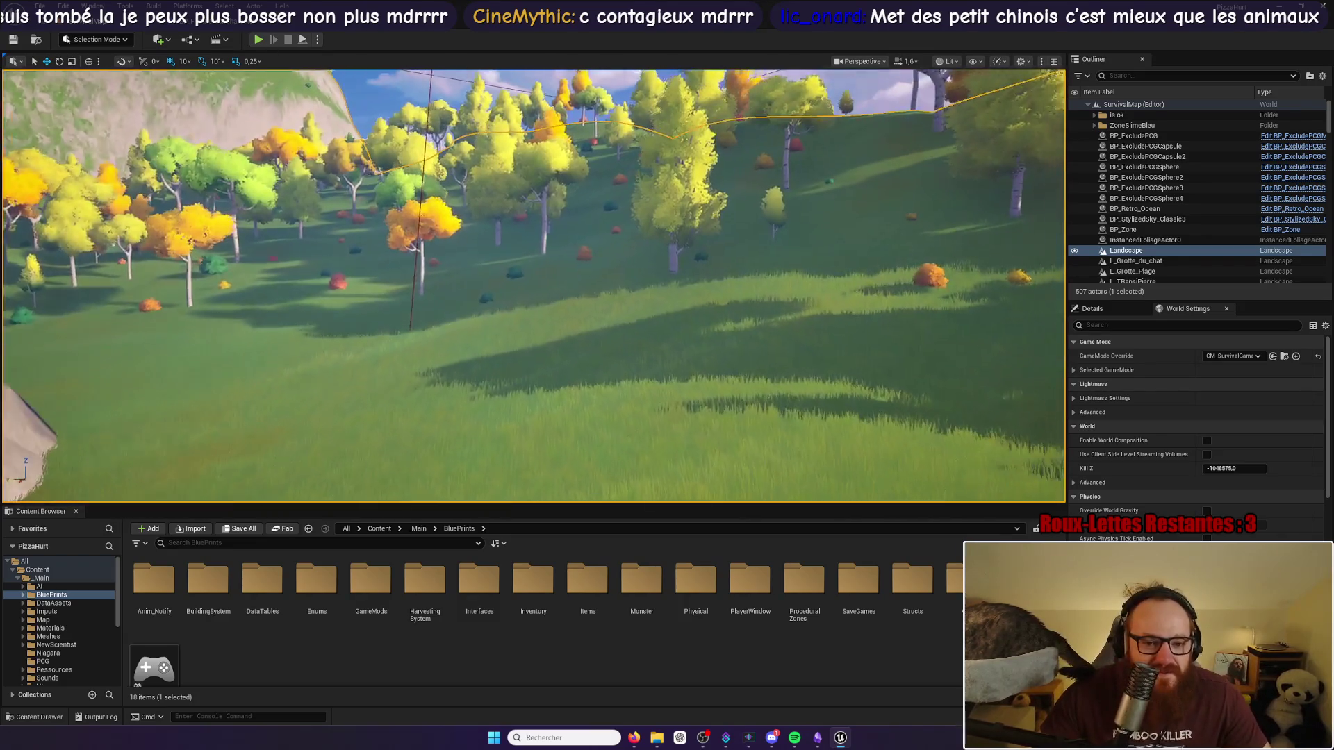
# Step: Sweep through the hillside trees and grass to the cliff arch, then press F to frame the whole Landscape
pyautogui.press('w')
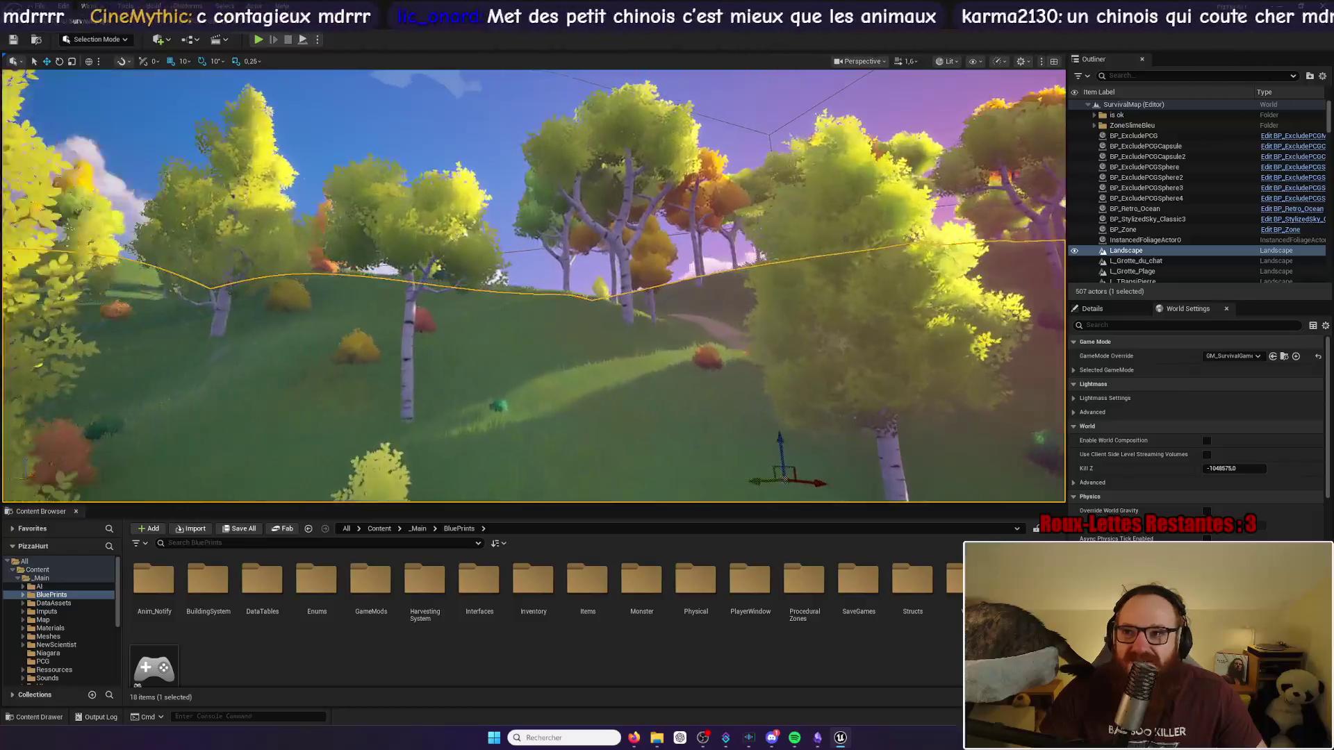
pyautogui.press('w')
pyautogui.press('s')
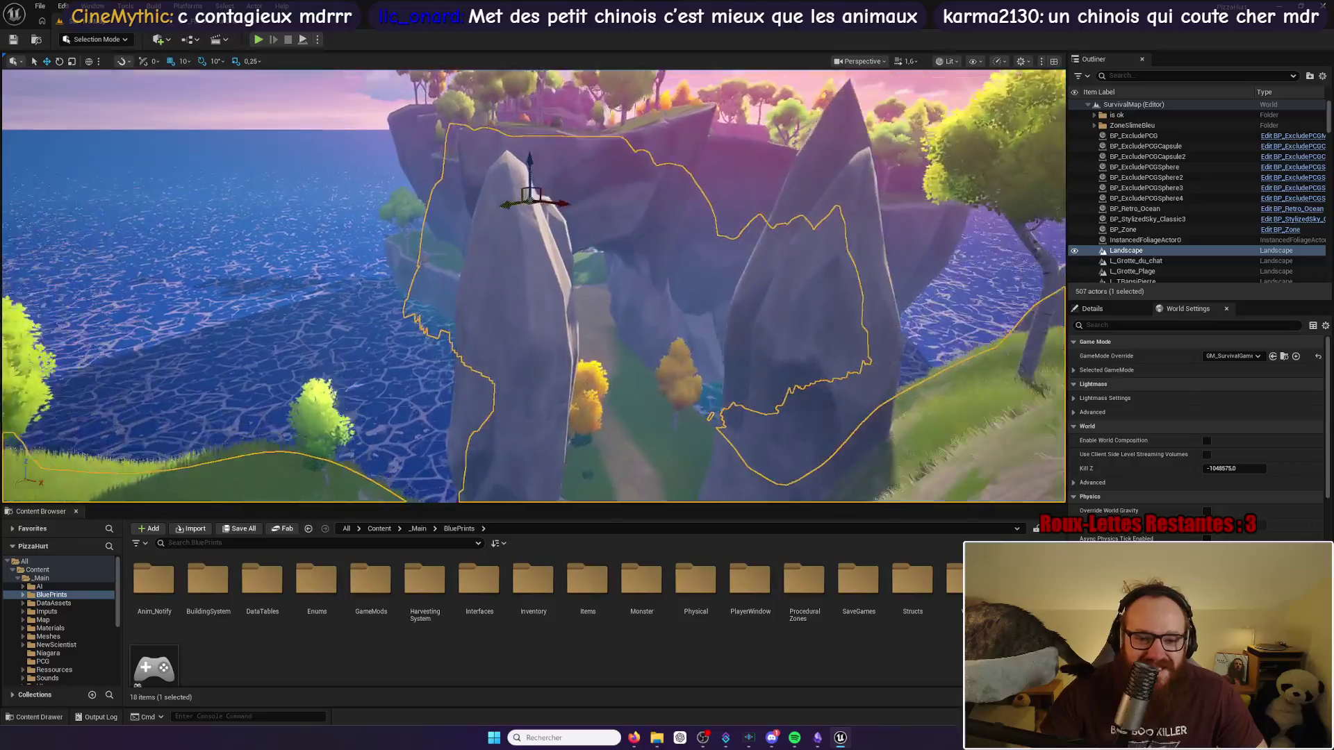
pyautogui.press('w')
pyautogui.press('w')
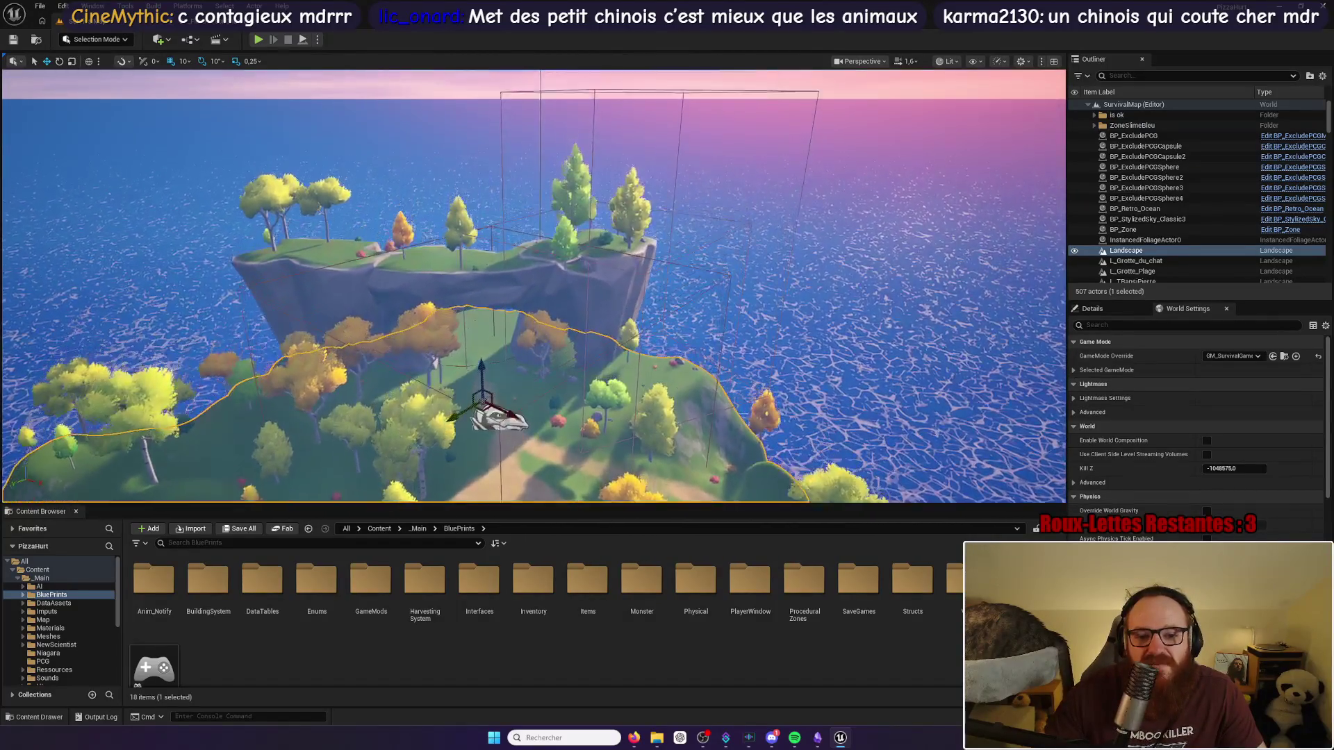
pyautogui.press('f')
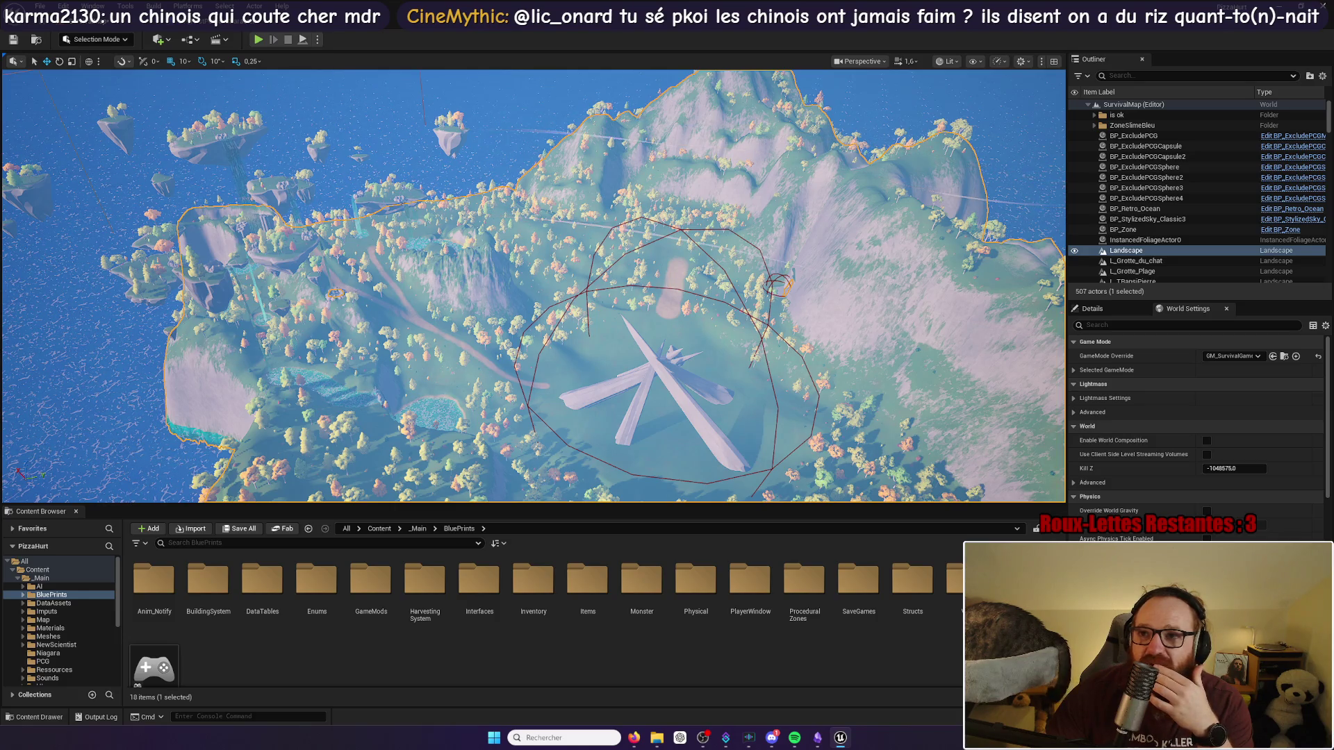
# Step: Move from the aerial view toward the star-shaped structure and on along the cliffs
pyautogui.press('d')
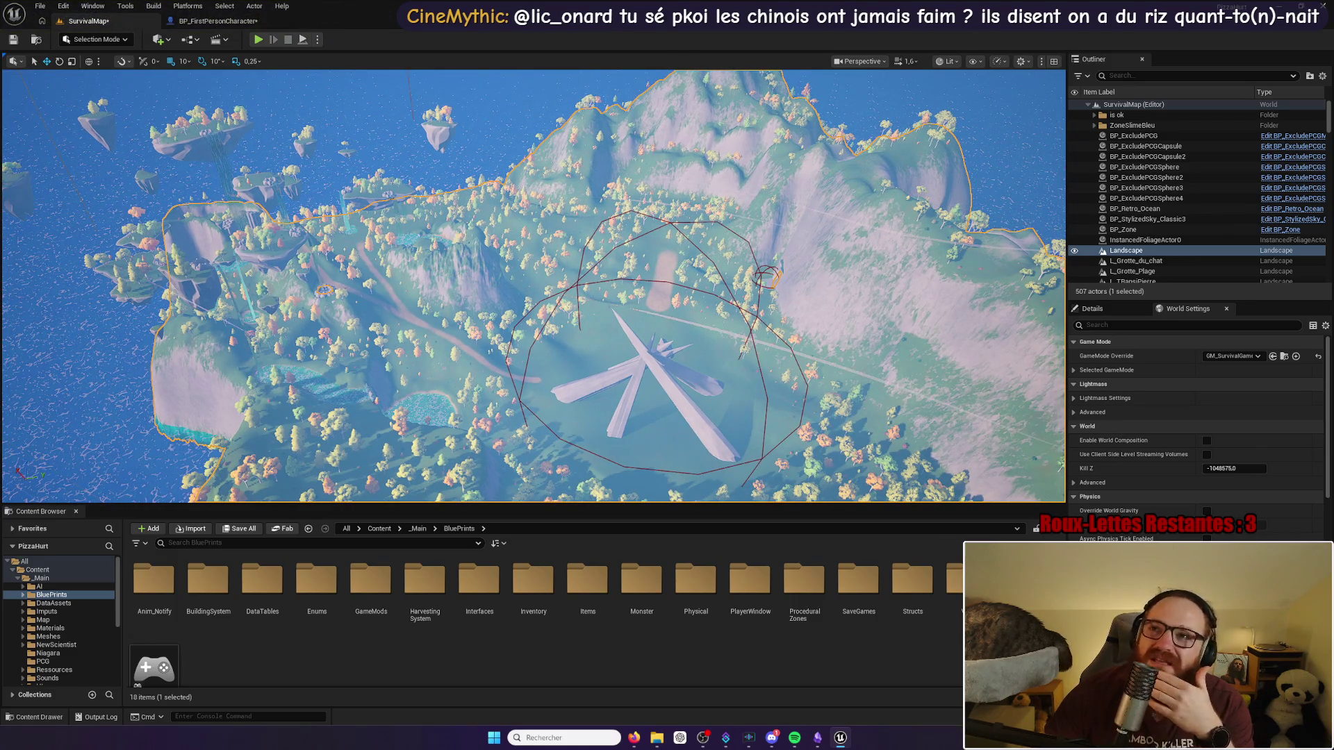
pyautogui.press('w')
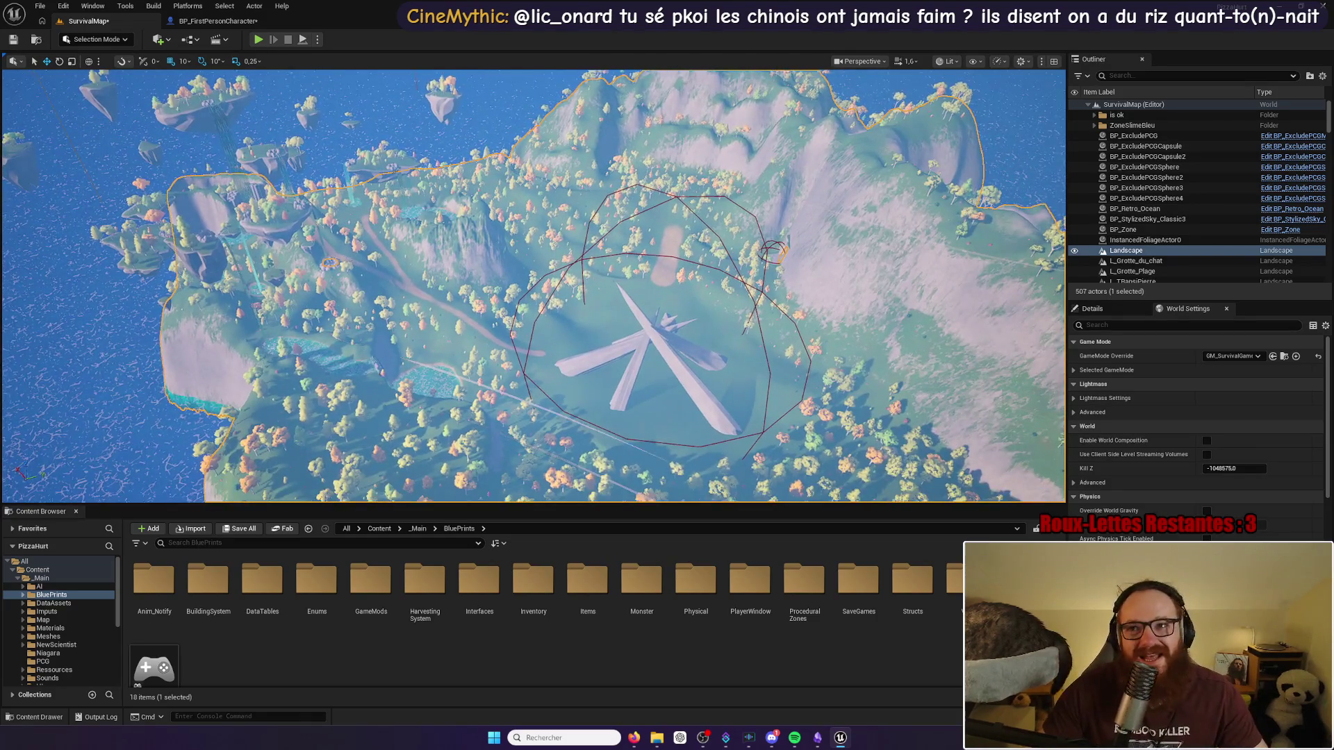
pyautogui.press('w')
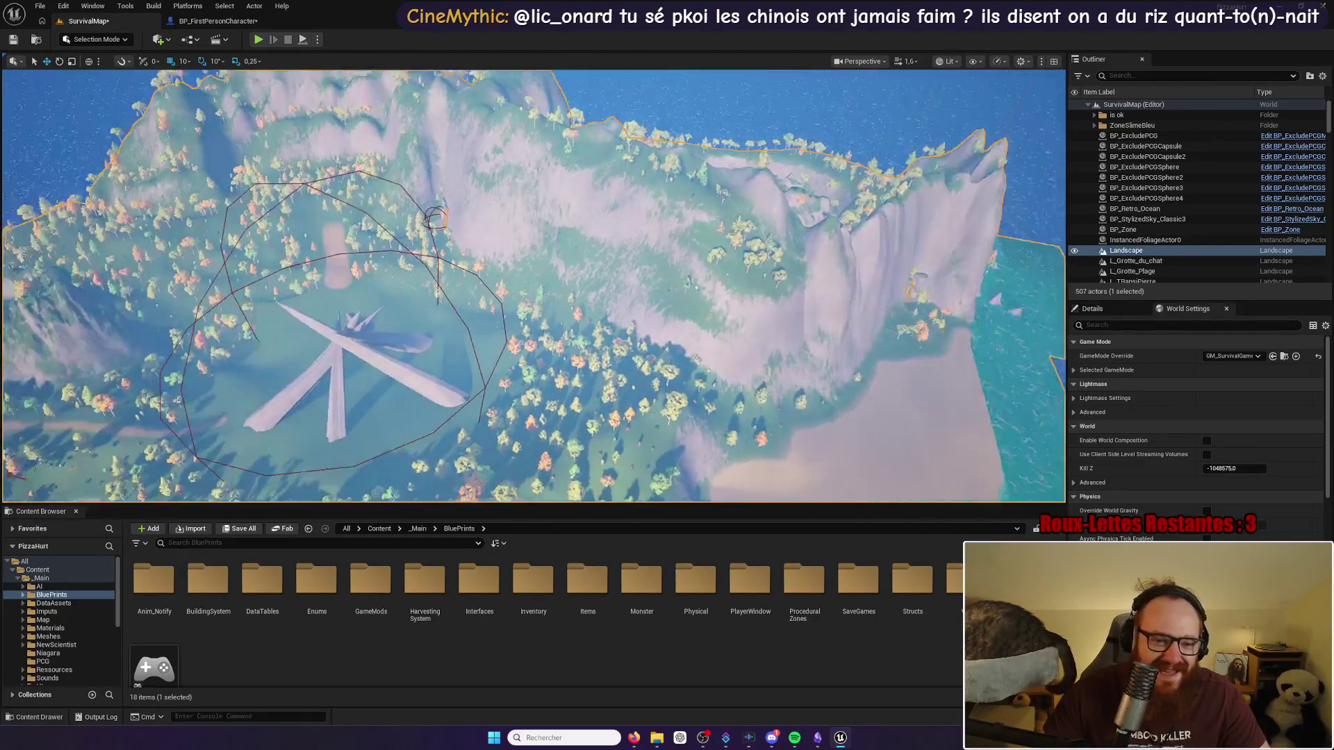
pyautogui.press('w')
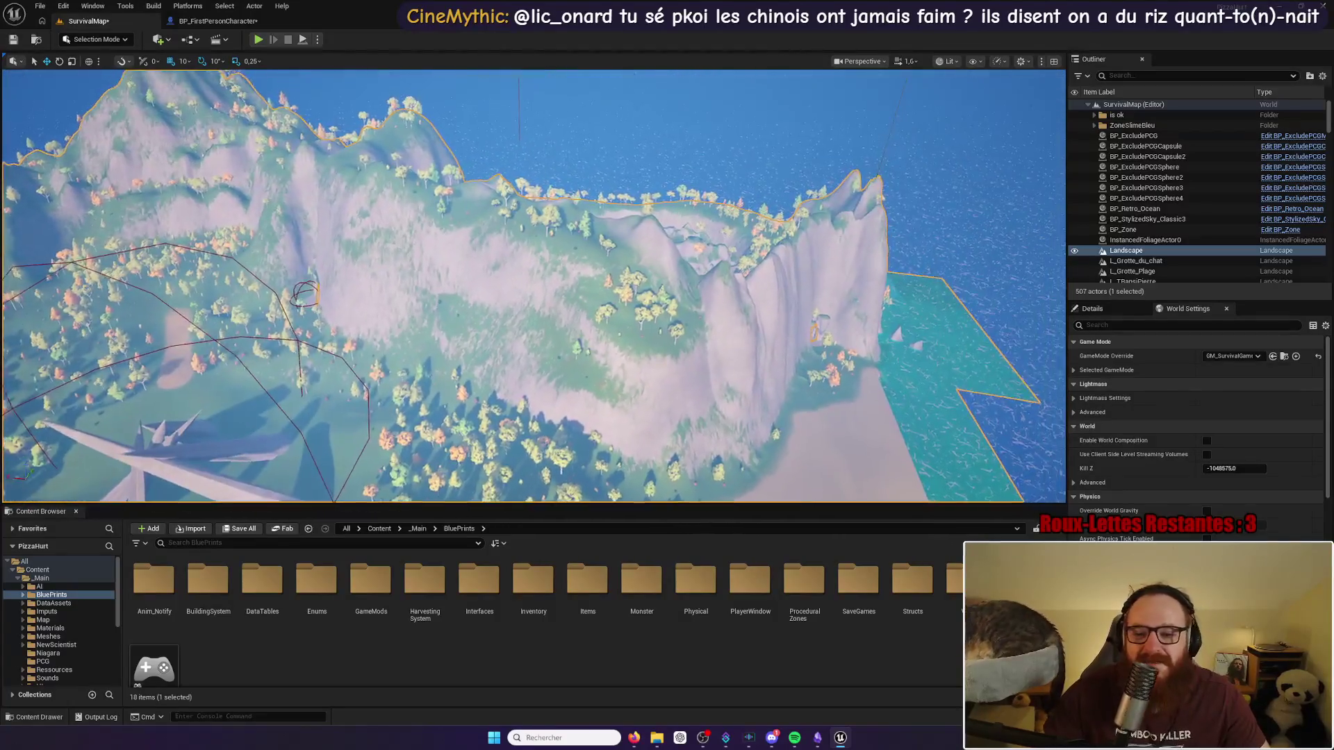
pyautogui.press('w')
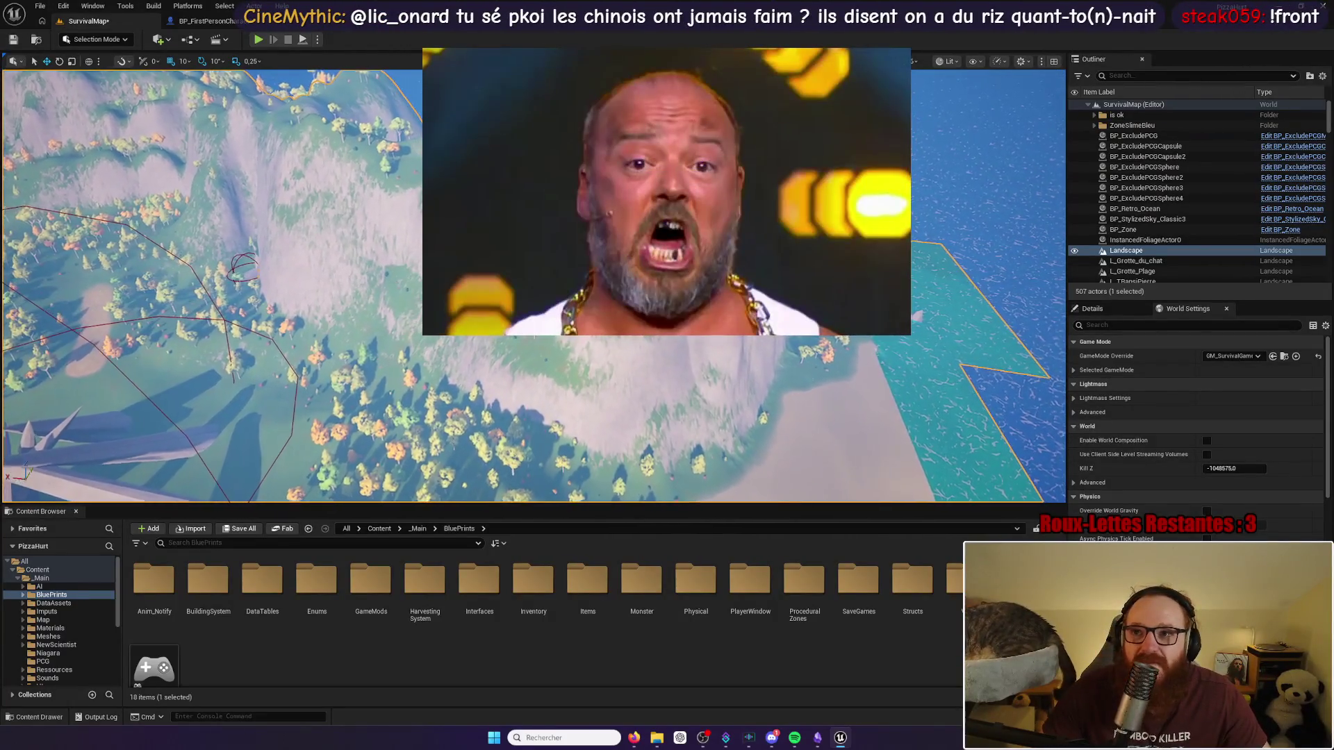
# Step: Continue over the cliffs and descend close to the trees and grass
pyautogui.press('w')
pyautogui.press('w')
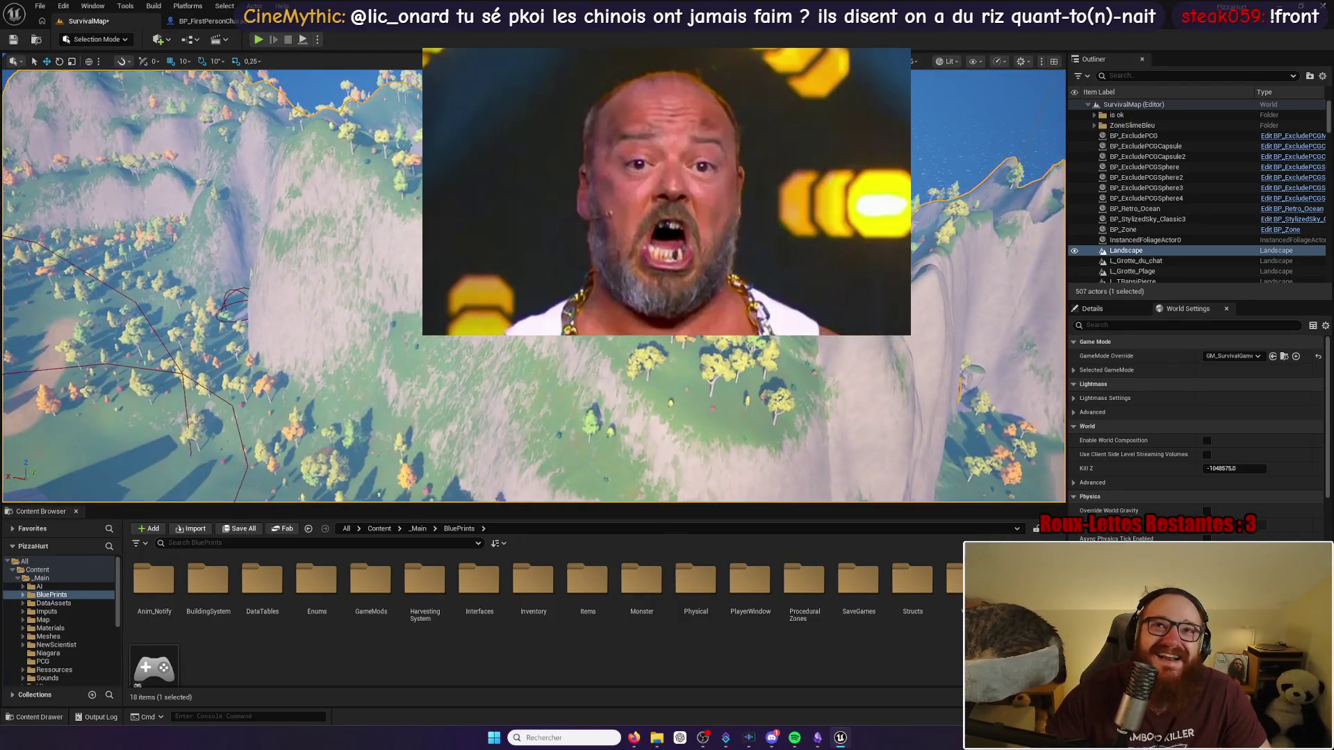
pyautogui.press('w')
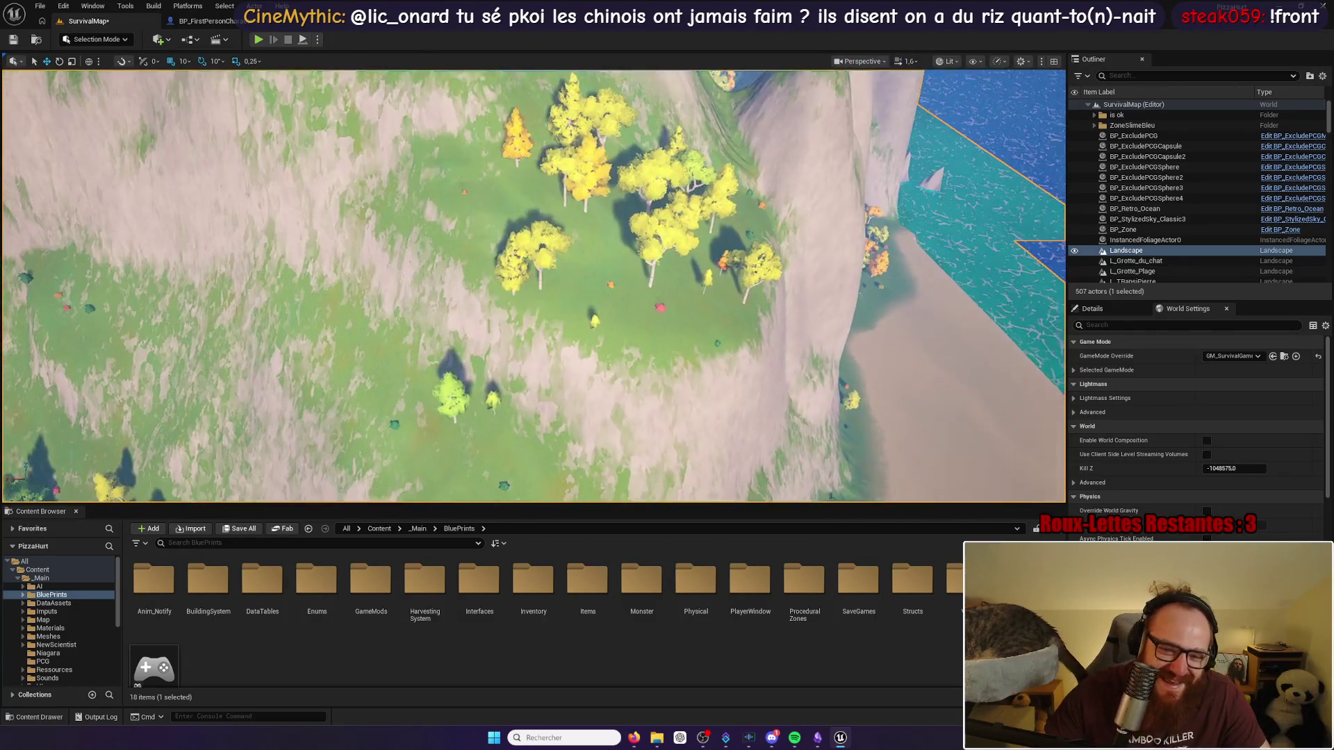
pyautogui.press('w')
pyautogui.press('w')
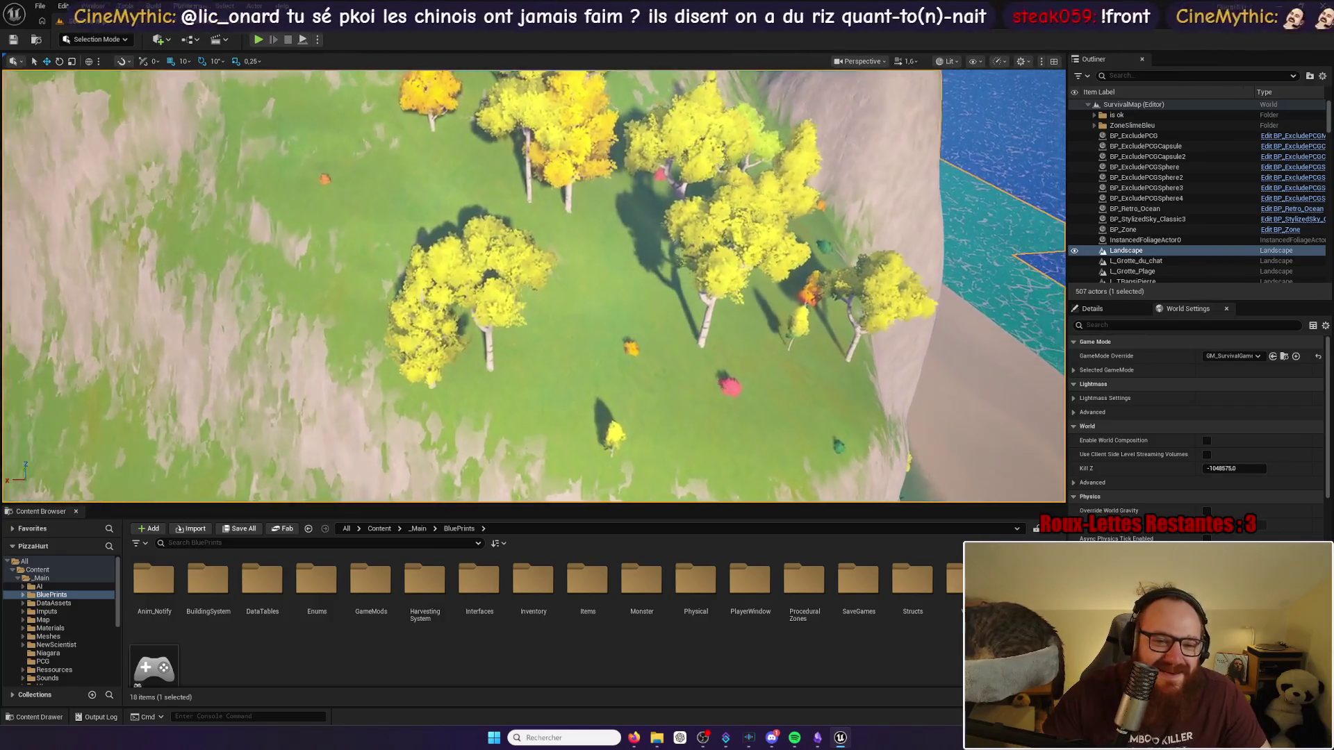
pyautogui.press('w')
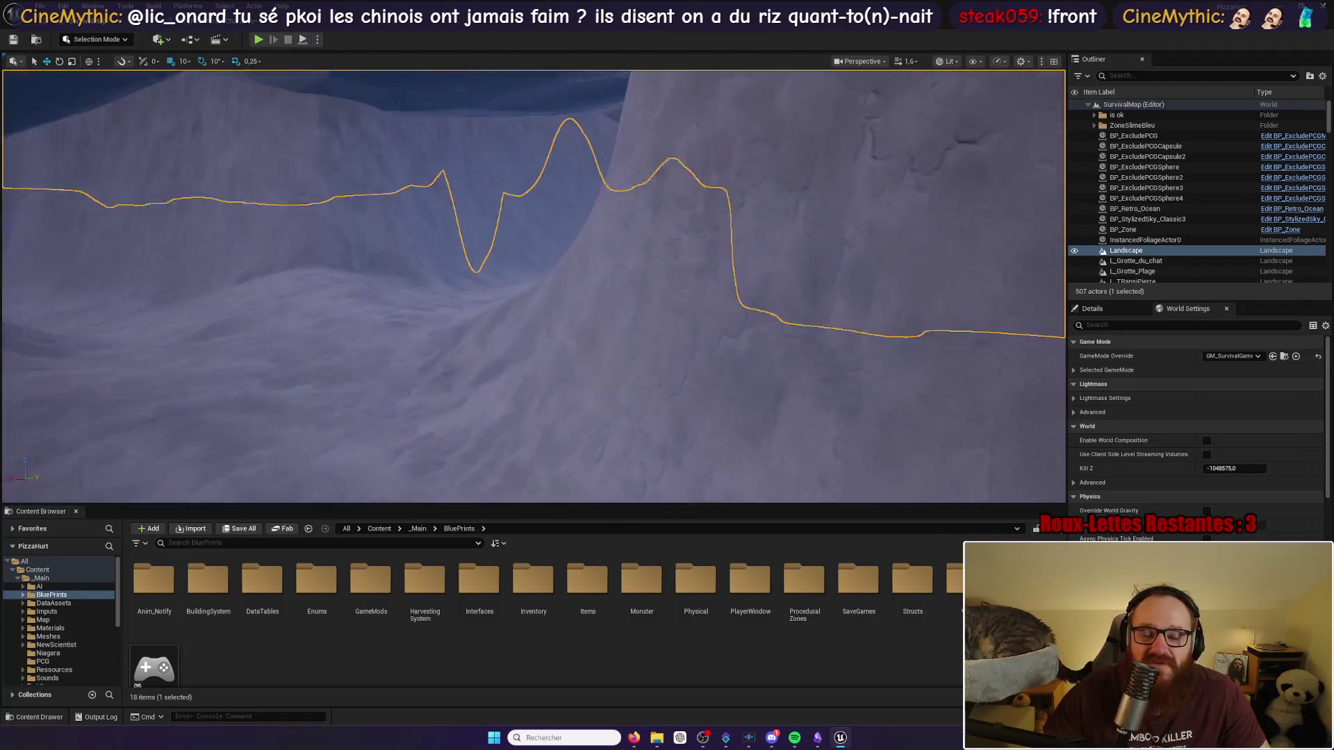
# Step: Fly through the cave past the water until the stone pillars standing in water come into view
pyautogui.press('d')
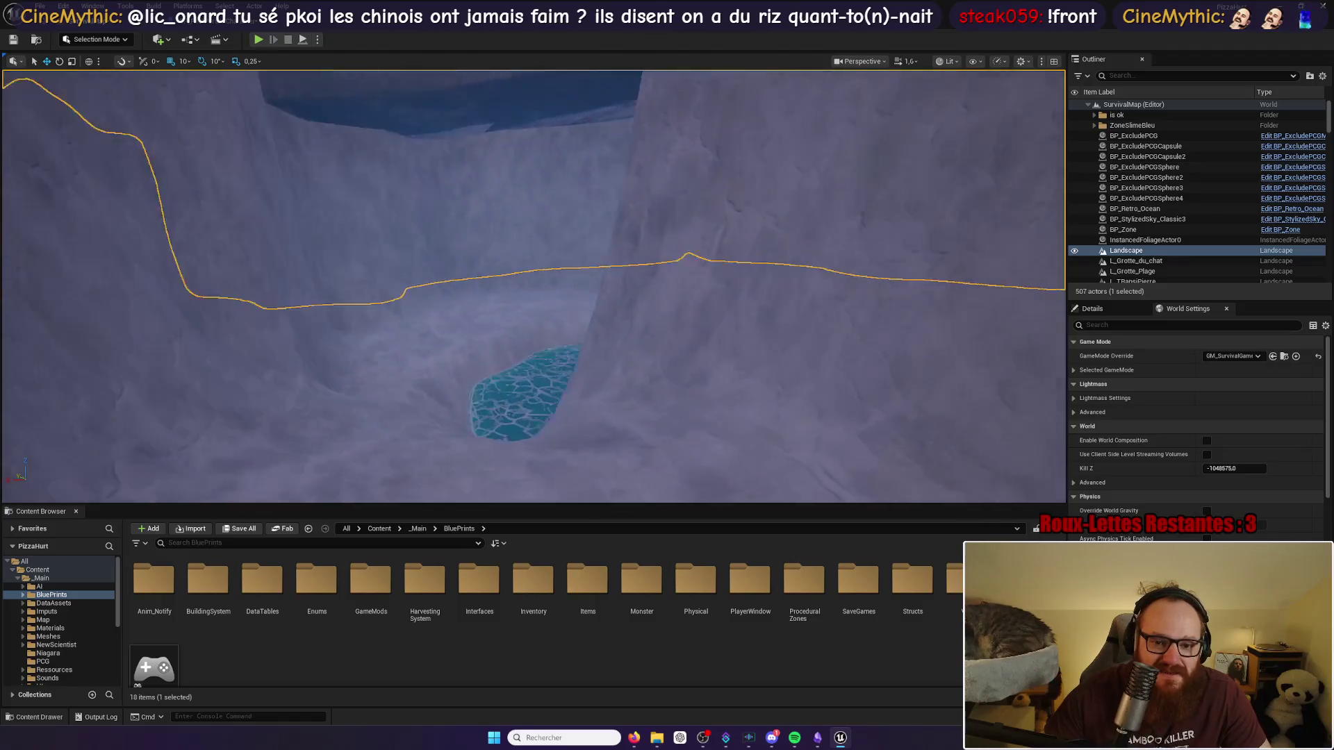
pyautogui.press('w')
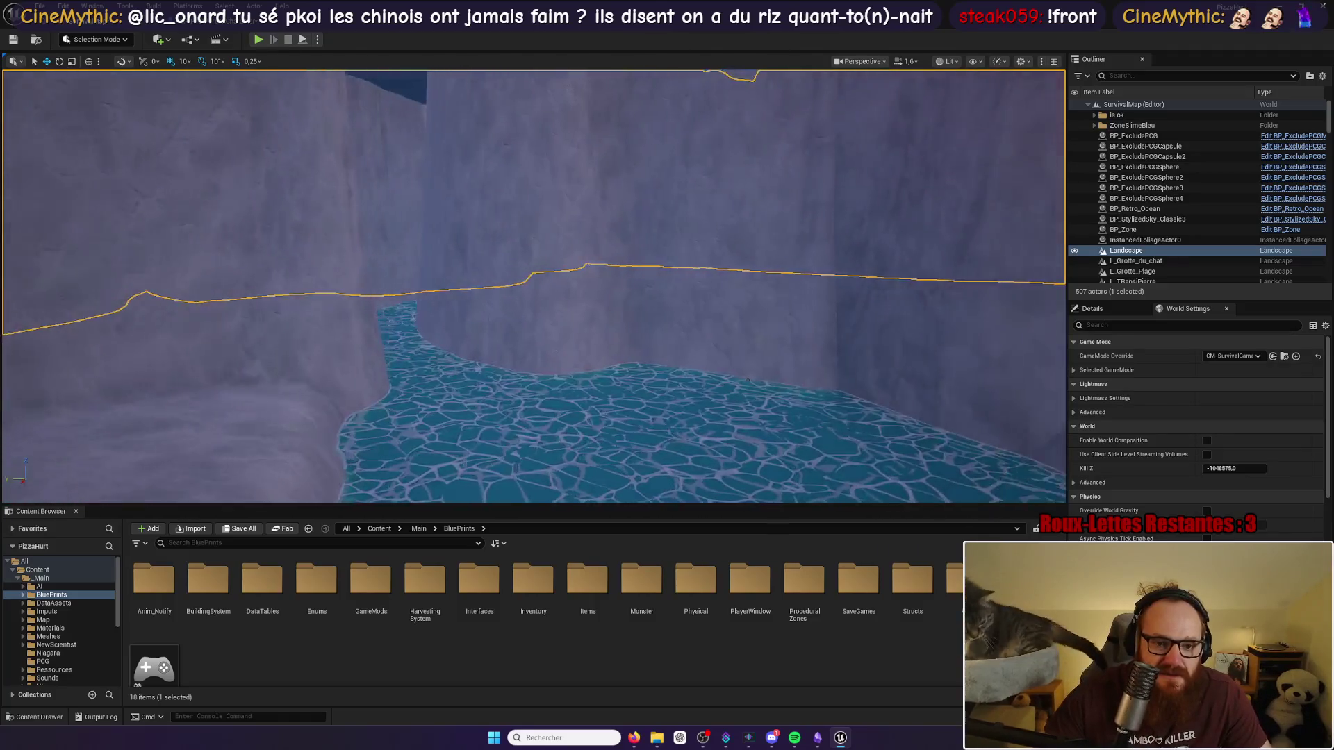
pyautogui.press('w')
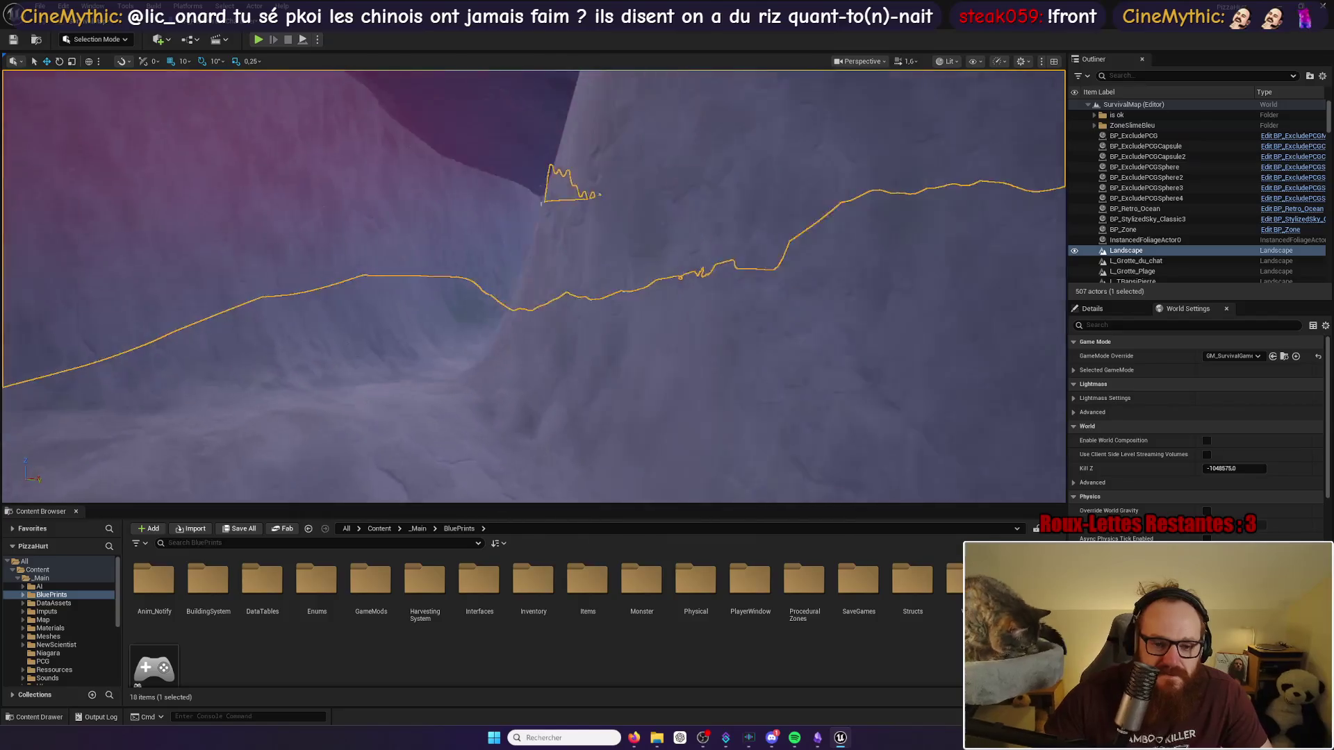
pyautogui.press('w')
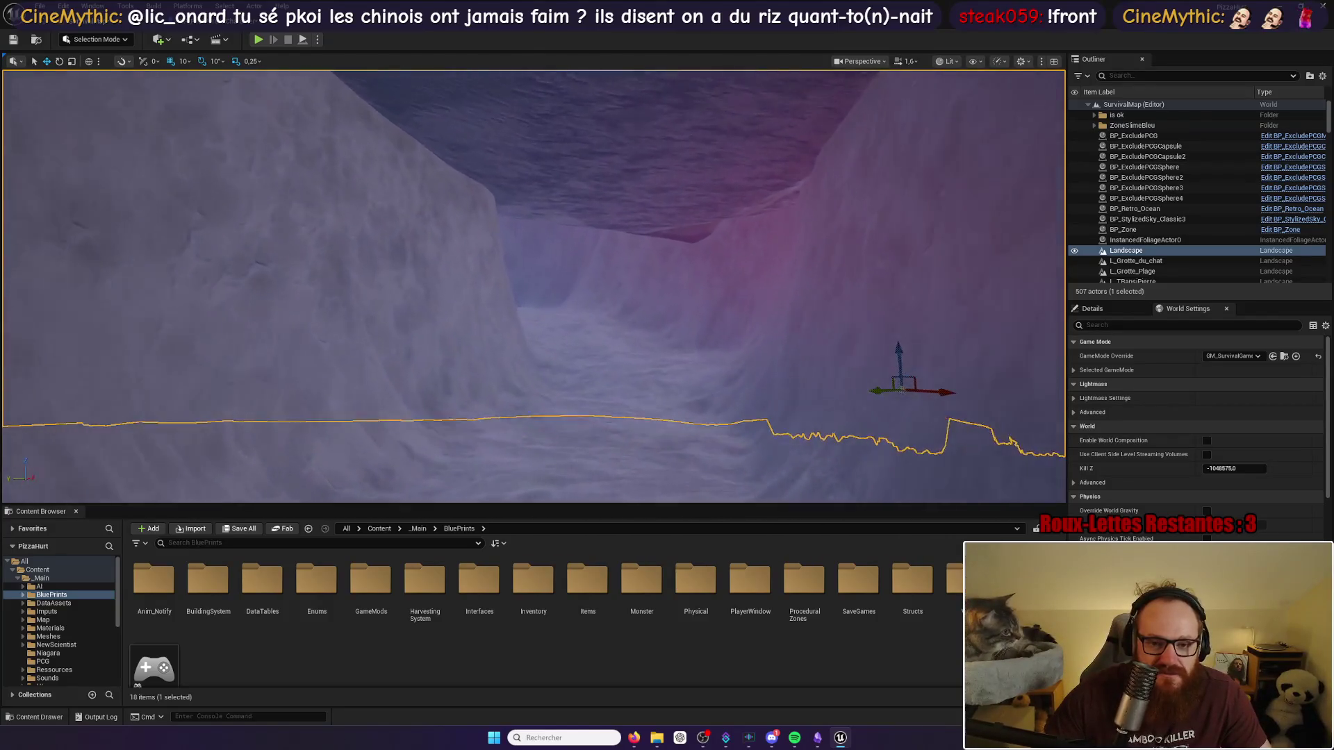
pyautogui.press('w')
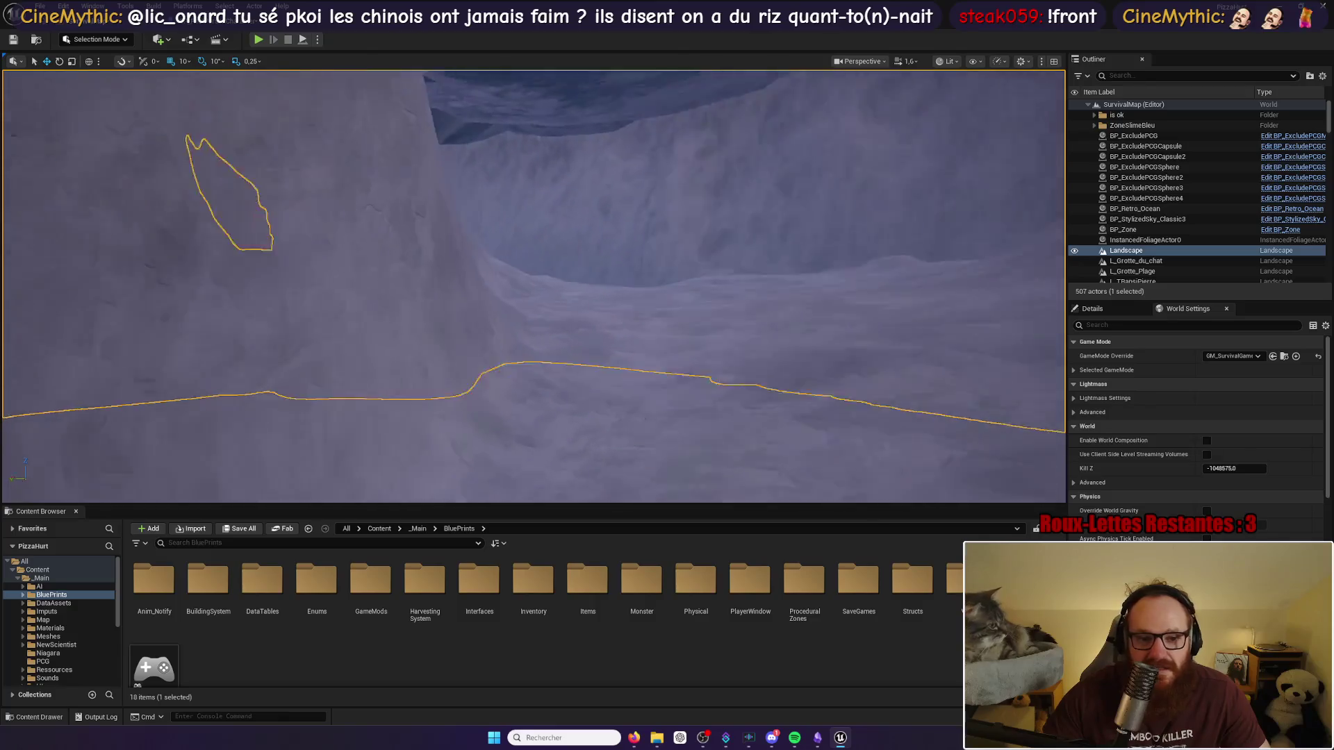
pyautogui.press('w')
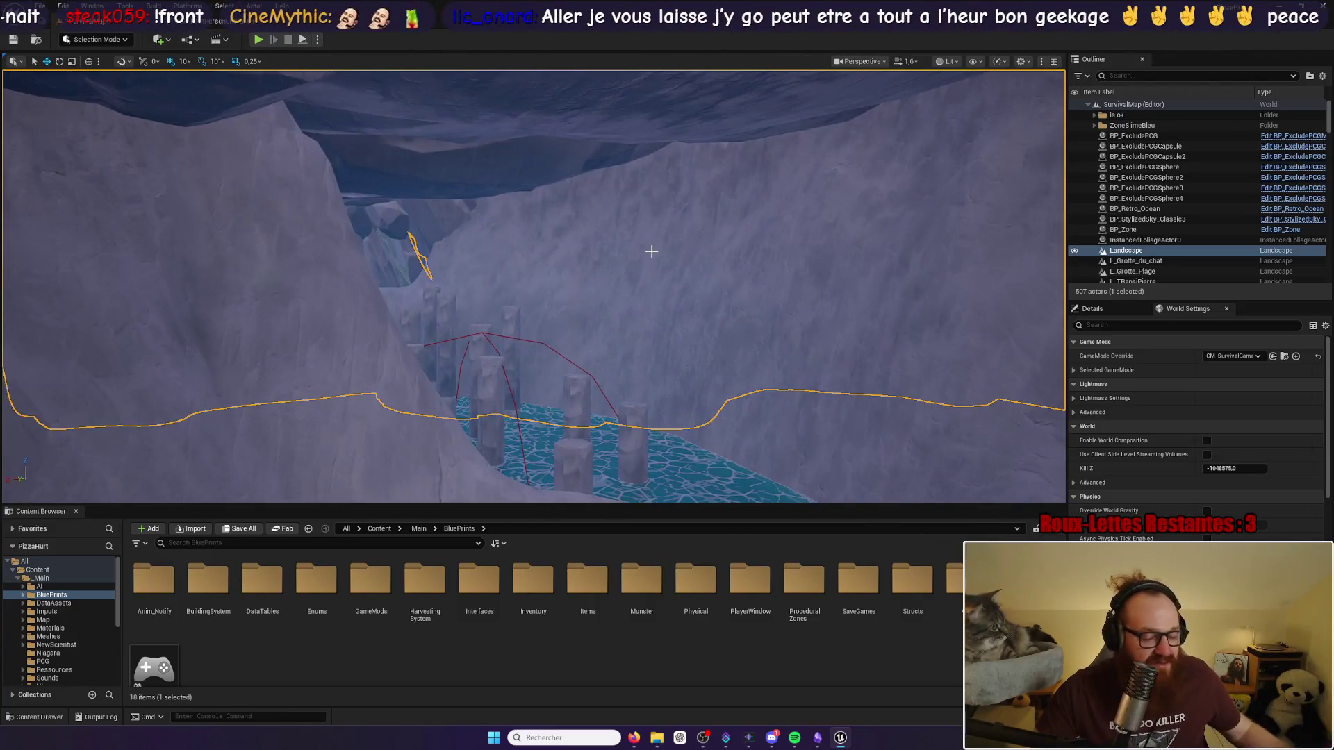